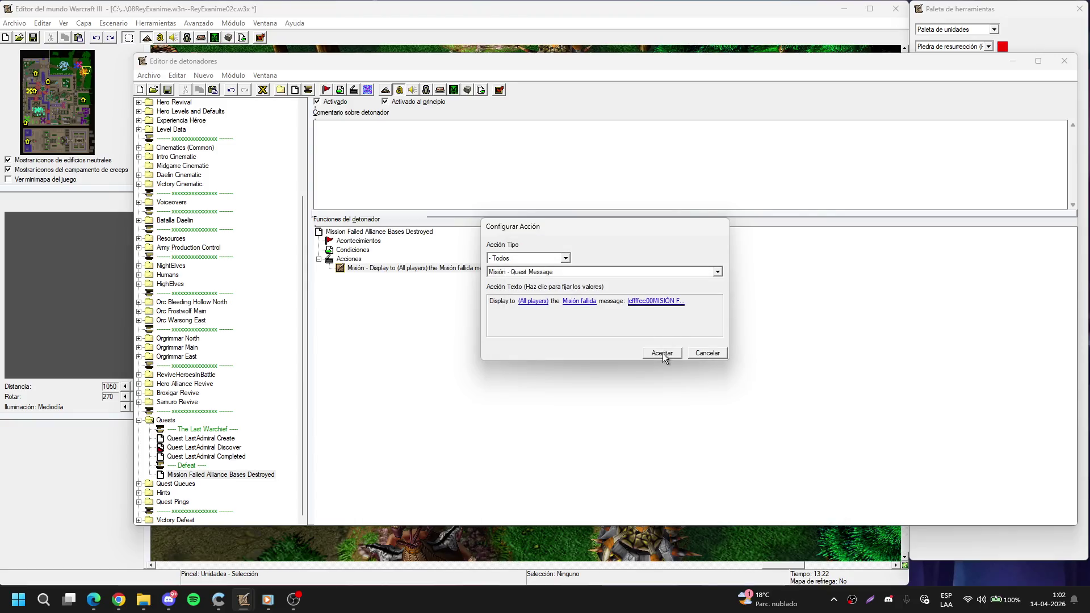
Confirm the edited mission-failed quest message action and return to the map view.
left_click(662, 353)
left_click(631, 50)
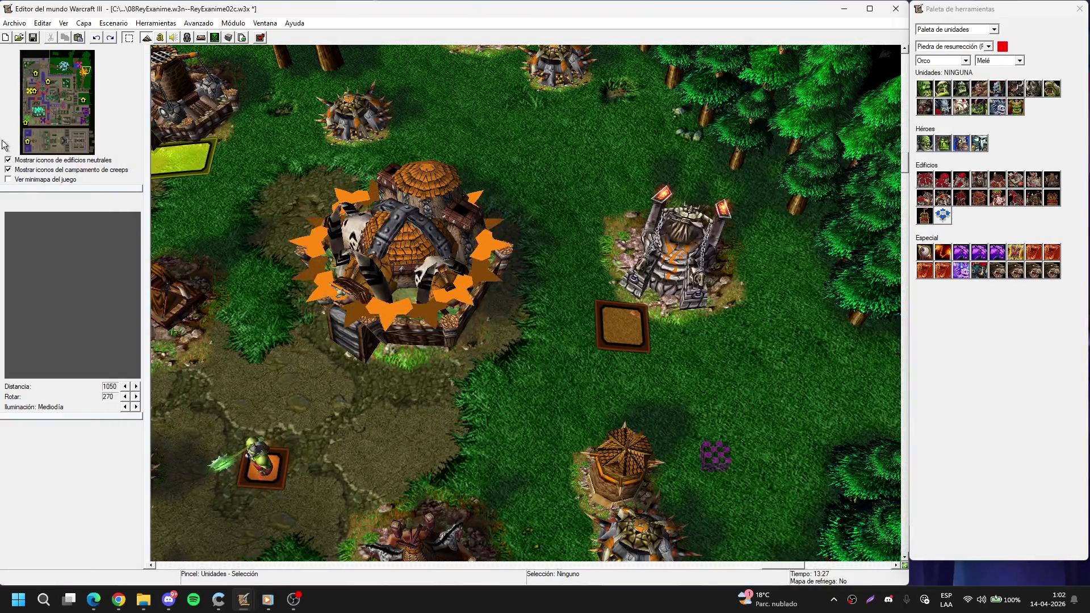
scroll(216, 113, "down", 3)
scroll(384, 148, "up", 3)
Look over the town square and canal, selecting the resurrection stone by the canal.
key("Up")
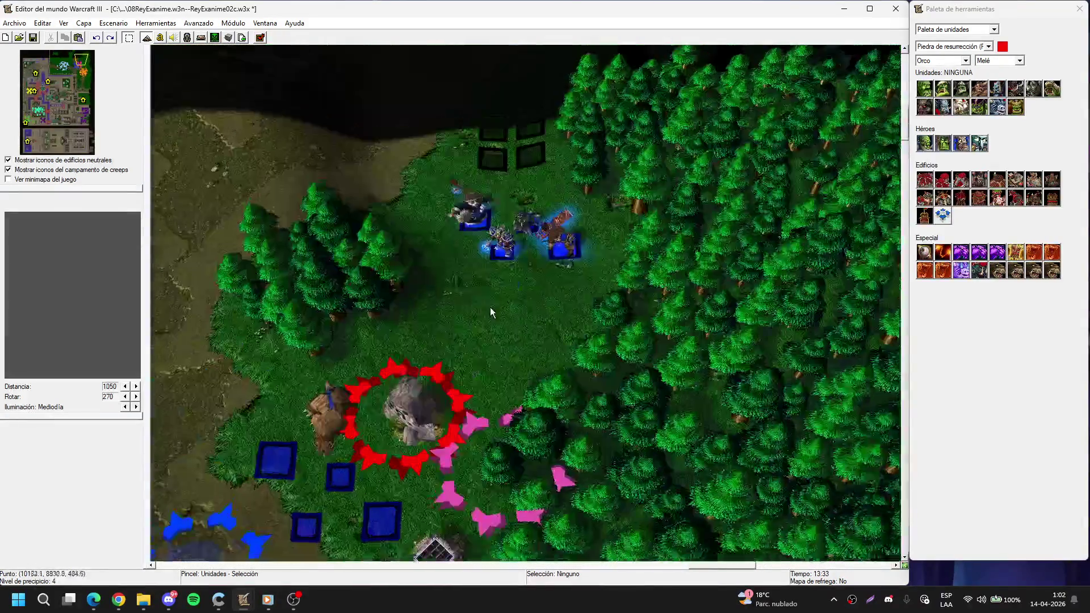
mouse_move(453, 139)
left_mouse_down()
mouse_move(567, 237)
mouse_move(543, 200)
left_mouse_up()
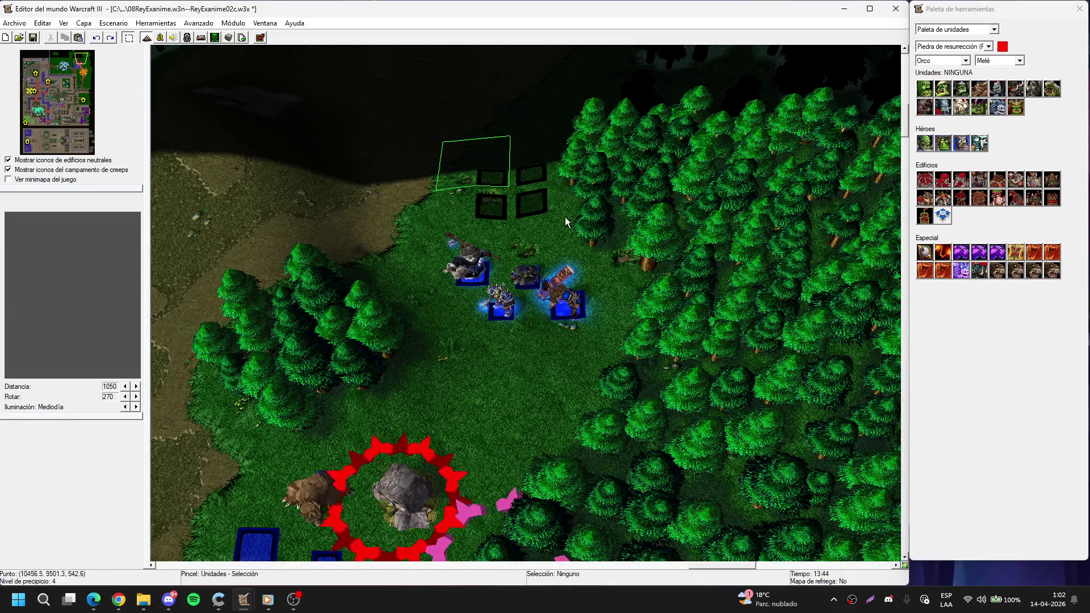
left_click(55, 101)
left_click(51, 104)
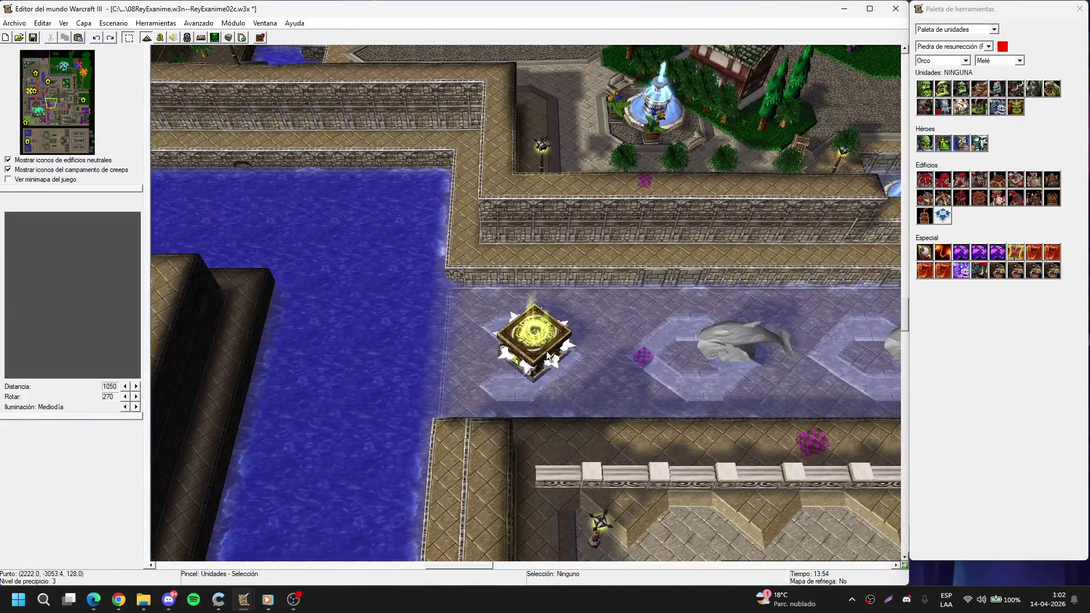
left_click(546, 351)
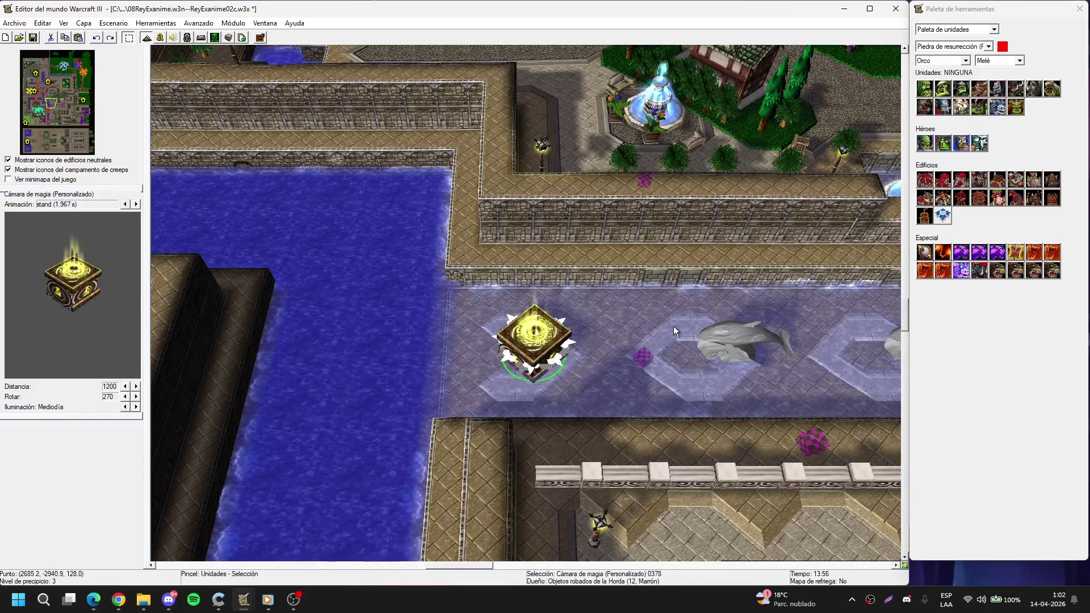
left_click(56, 99)
scroll(509, 284, "down", 2)
left_click(509, 285)
key("Down")
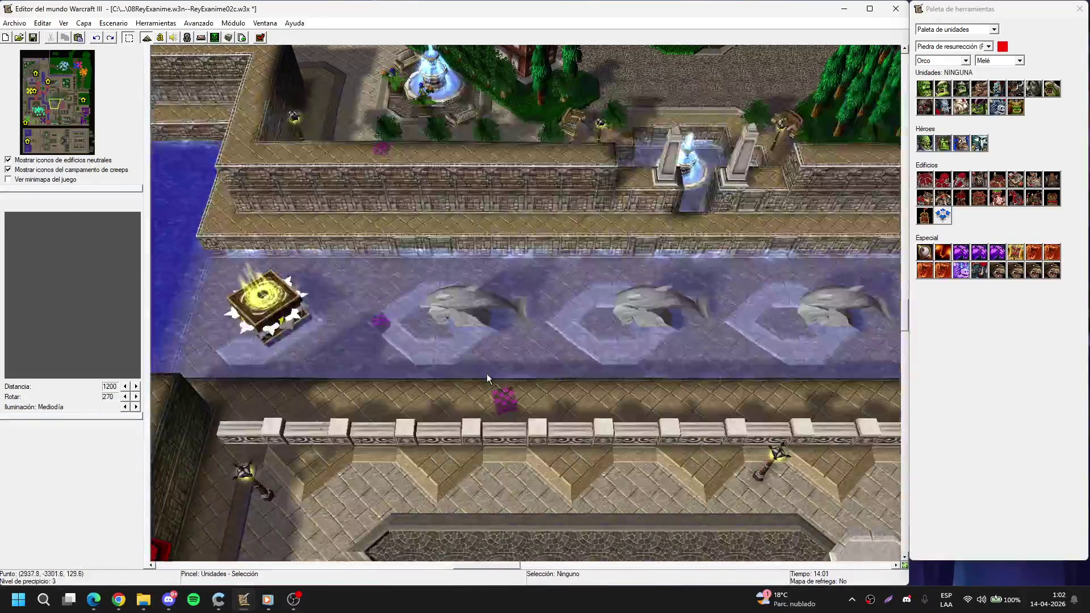
left_click_drag(383, 382, 512, 380)
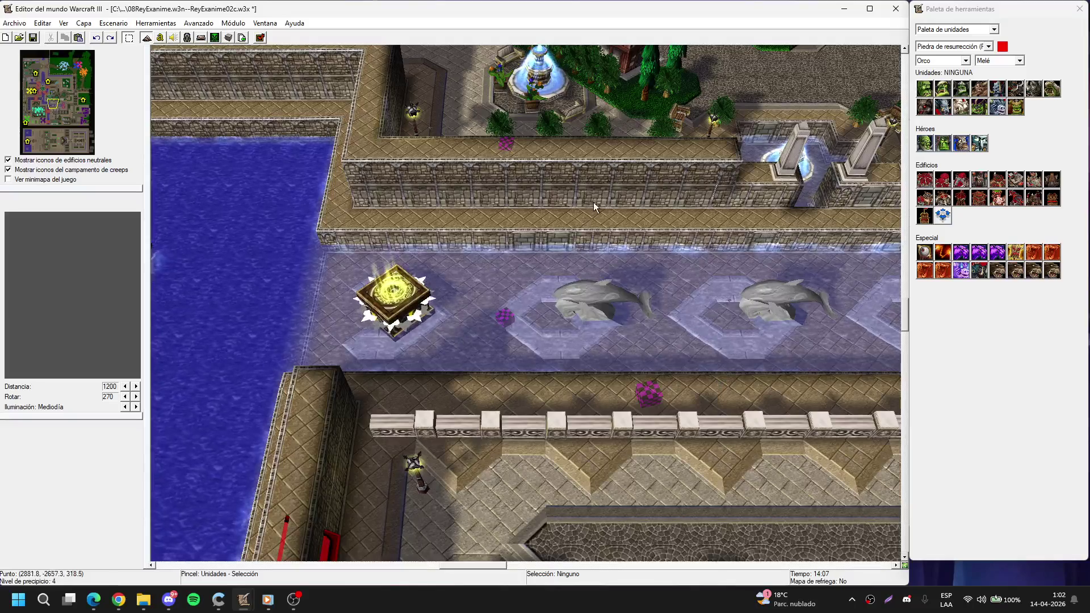
Pan across the purple-tower, walled and cathedral districts to the fountain courtyard.
key("Up")
key("Right")
key("Down")
key("Right")
key("Up")
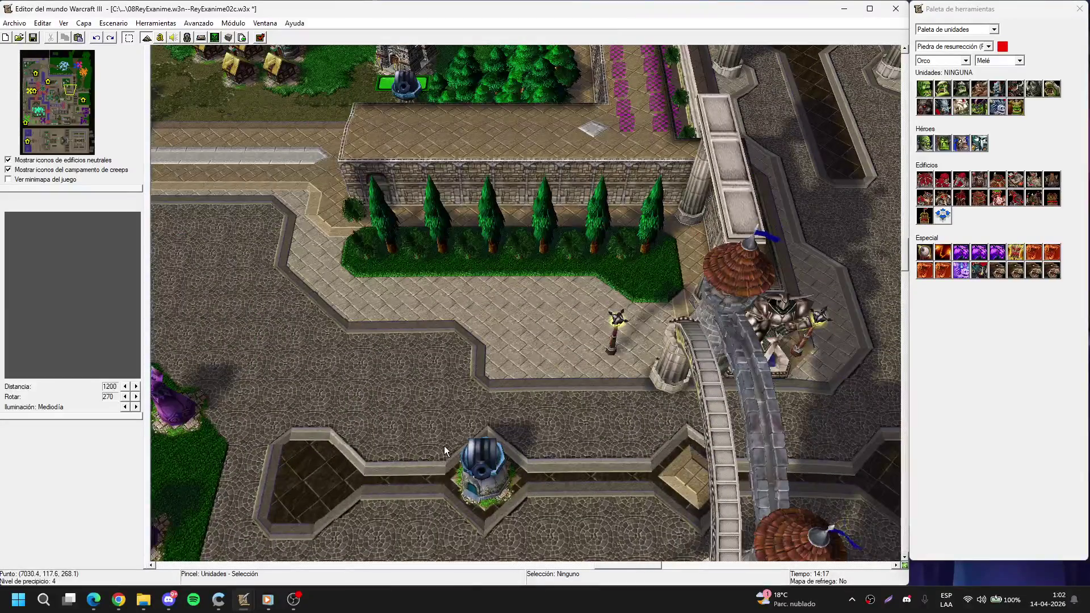
key("Down")
key("Left")
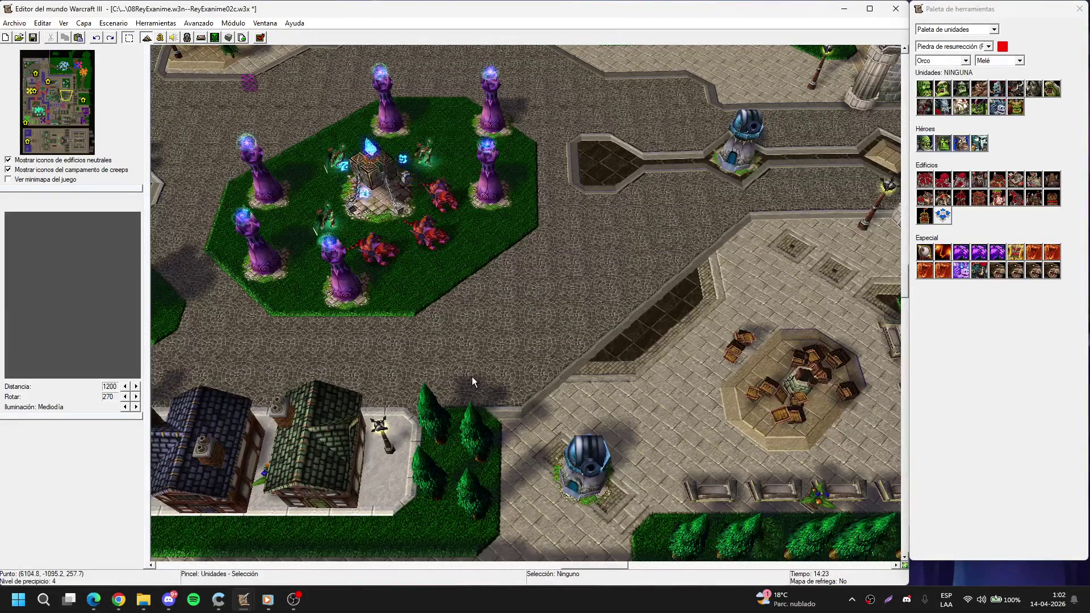
key("Down")
key("Left")
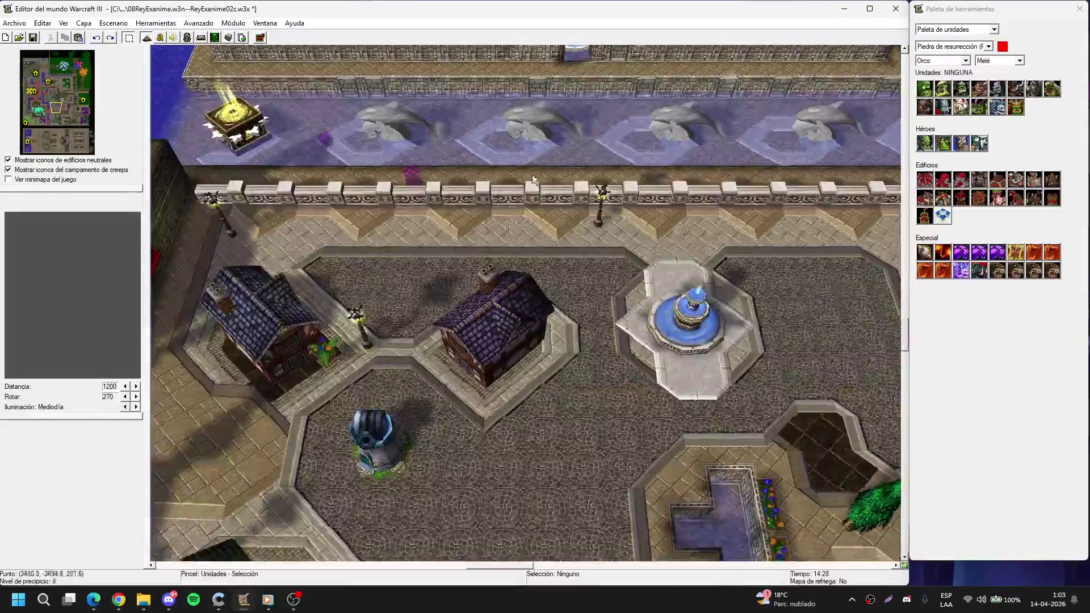
key("Right")
key("Up")
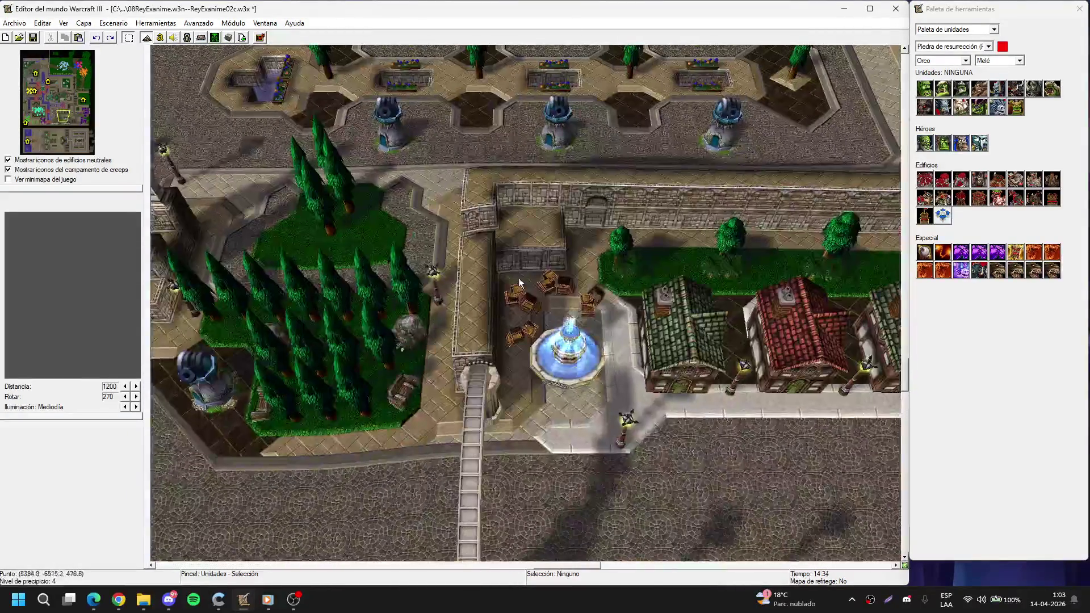
key("Right")
key("Right")
key("Up")
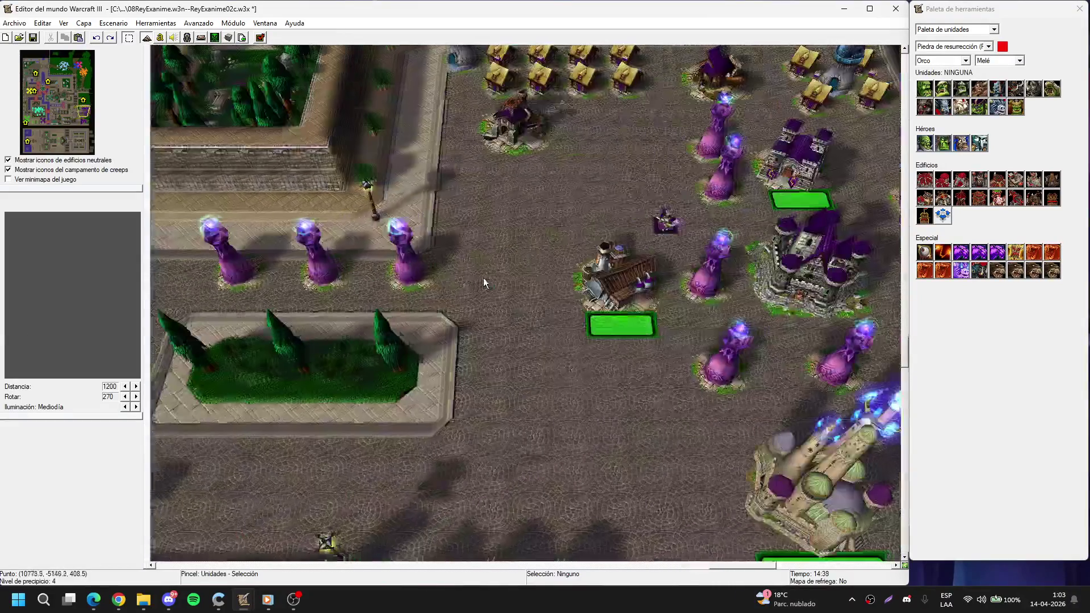
key("Up")
key("Left")
key("Up")
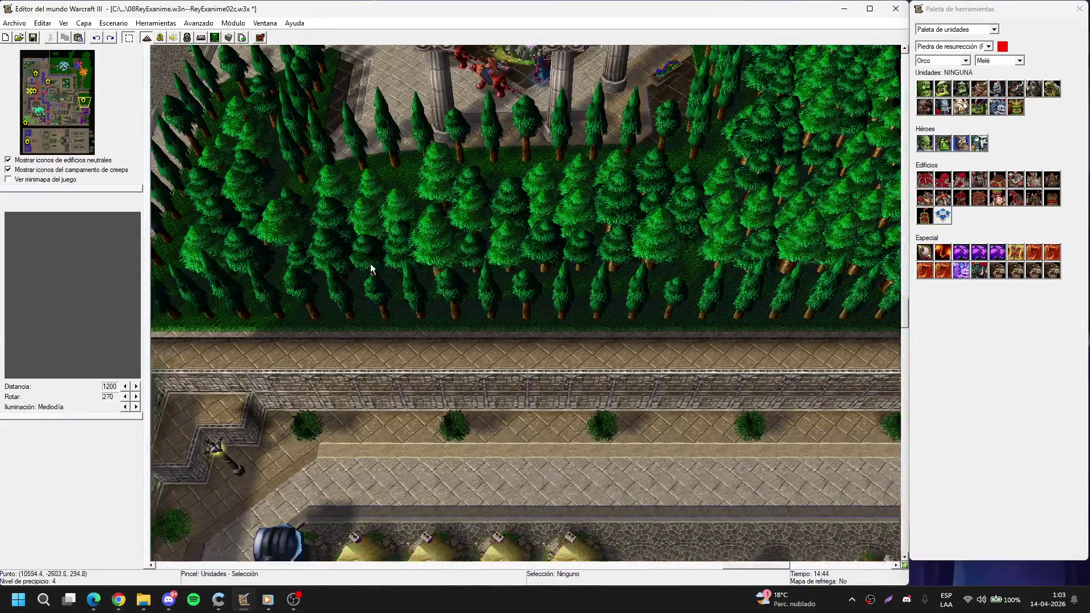
key("Down")
key("Down")
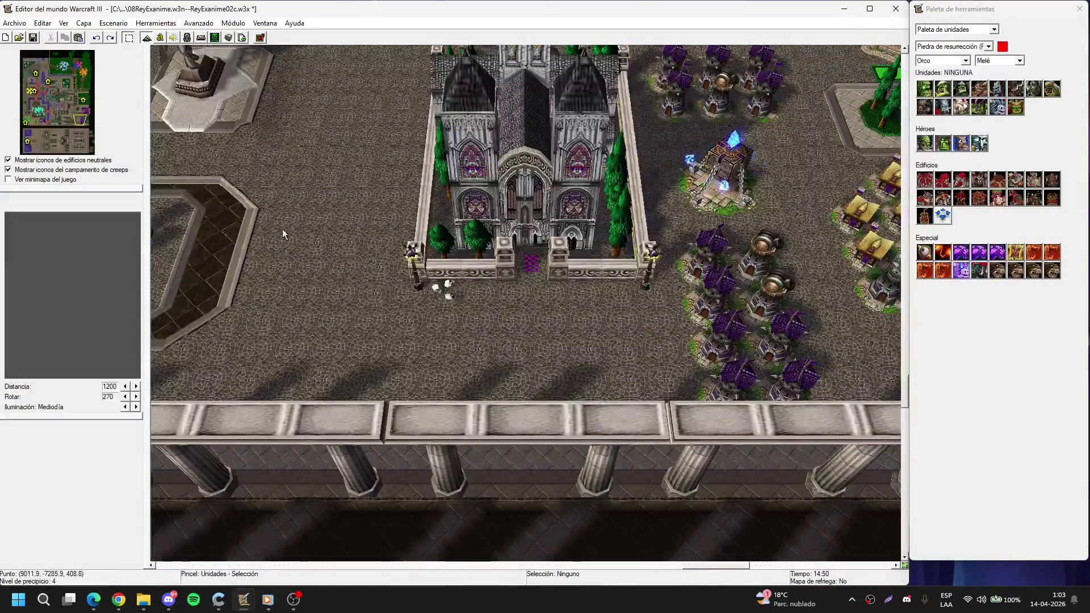
key("Left")
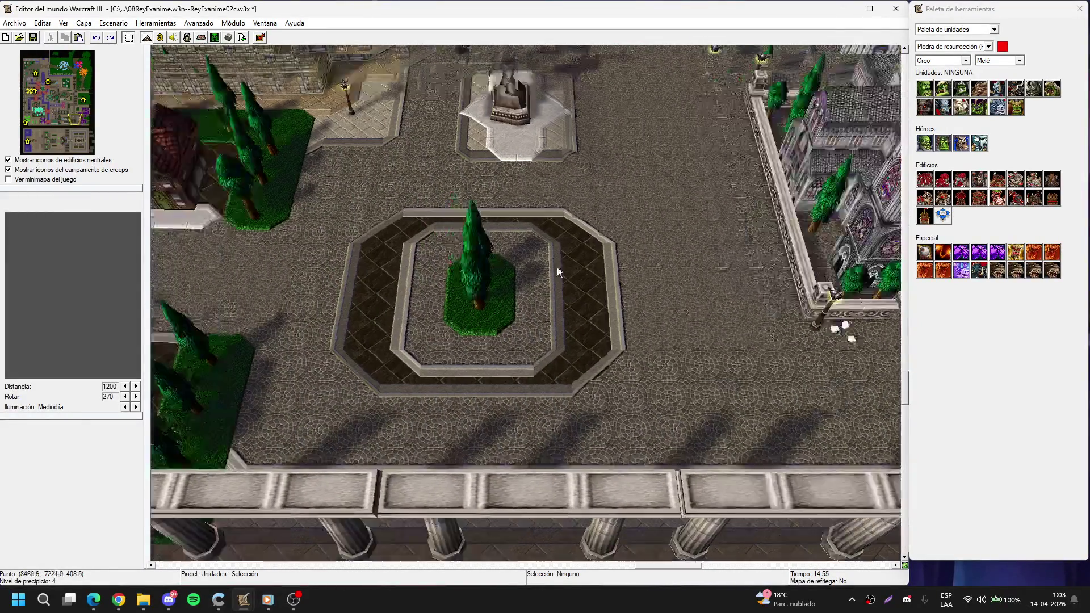
key("Left")
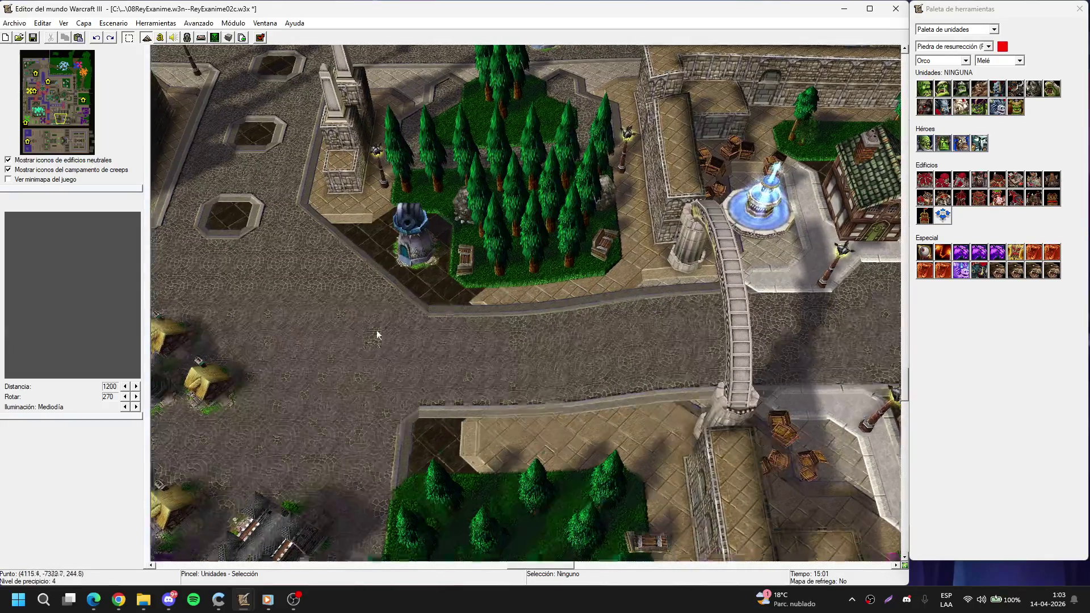
key("Left")
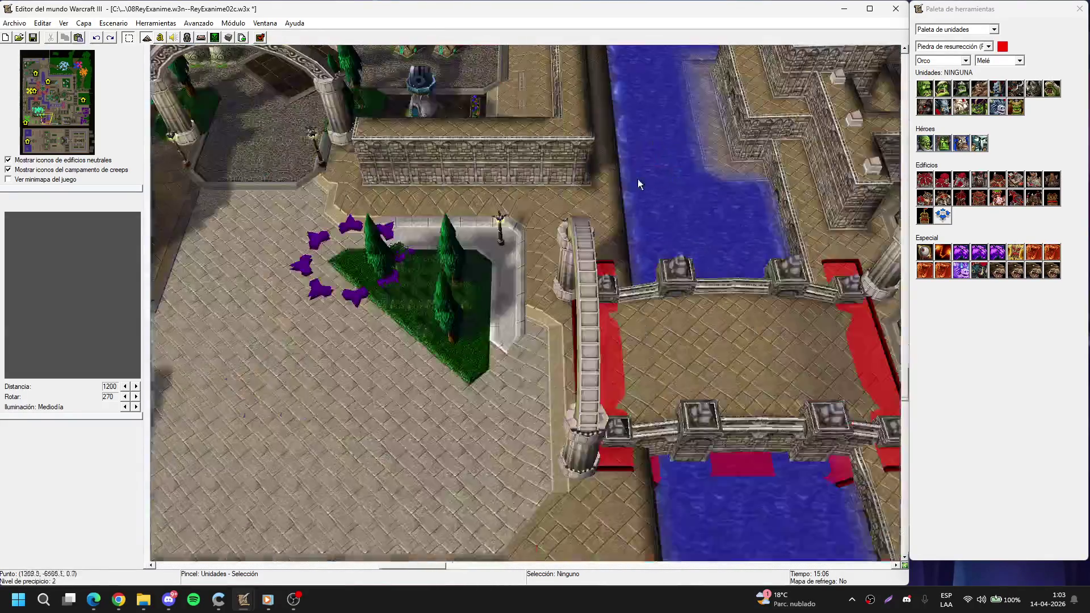
key("Left")
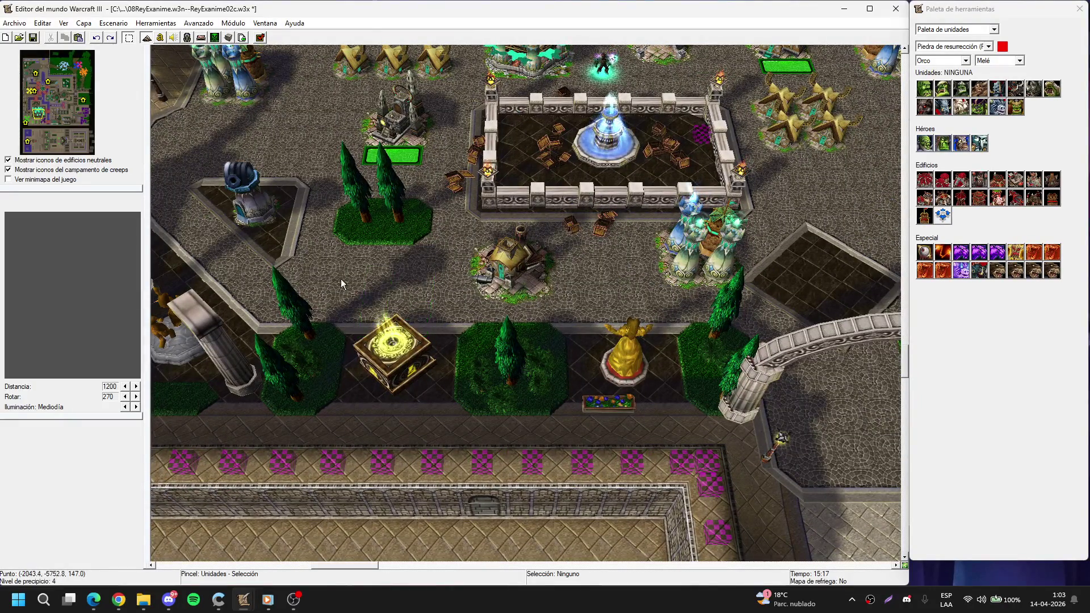
Inspect the revival stone area, then move to the water and red-carpet area.
mouse_move(340, 277)
left_mouse_down()
mouse_move(413, 320)
mouse_move(442, 288)
left_mouse_up()
key("Up")
key("Down")
key("Right")
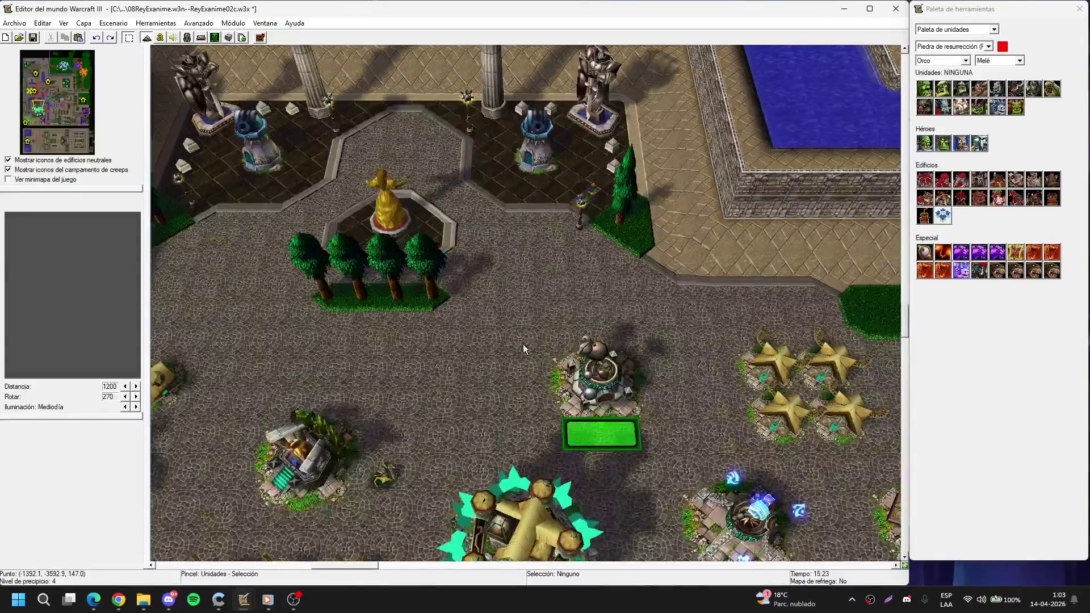
mouse_move(39, 115)
left_mouse_down()
mouse_move(58, 99)
mouse_move(85, 121)
mouse_move(58, 114)
mouse_move(49, 128)
mouse_move(293, 142)
mouse_move(213, 286)
mouse_move(410, 230)
mouse_move(365, 287)
left_mouse_up()
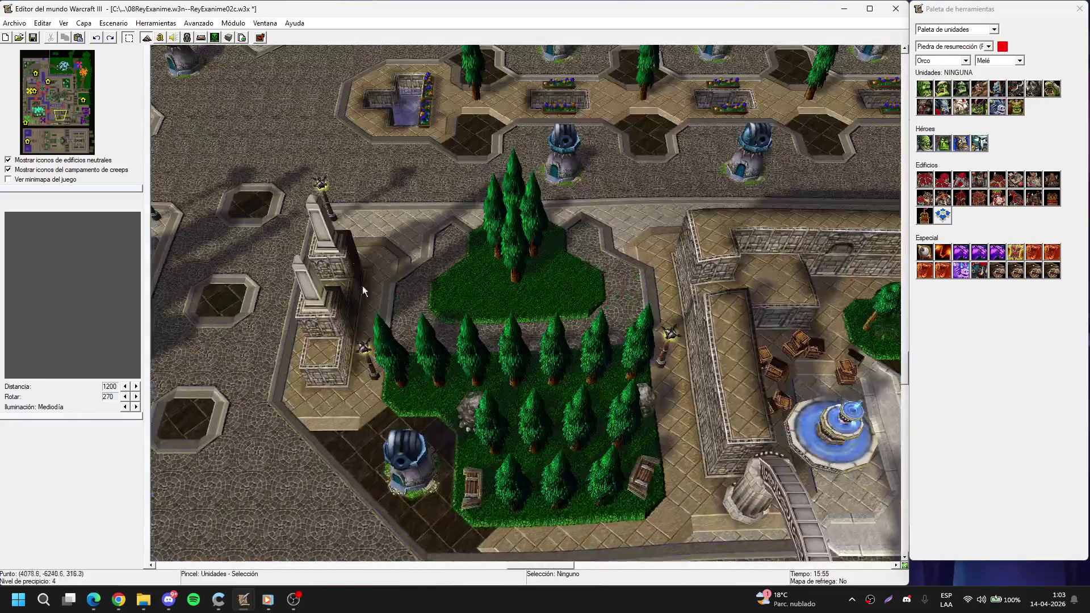
Open the Trigger Editor full-screen, showing Mission Failed Alliance Bases Destroyed.
left_click(163, 37)
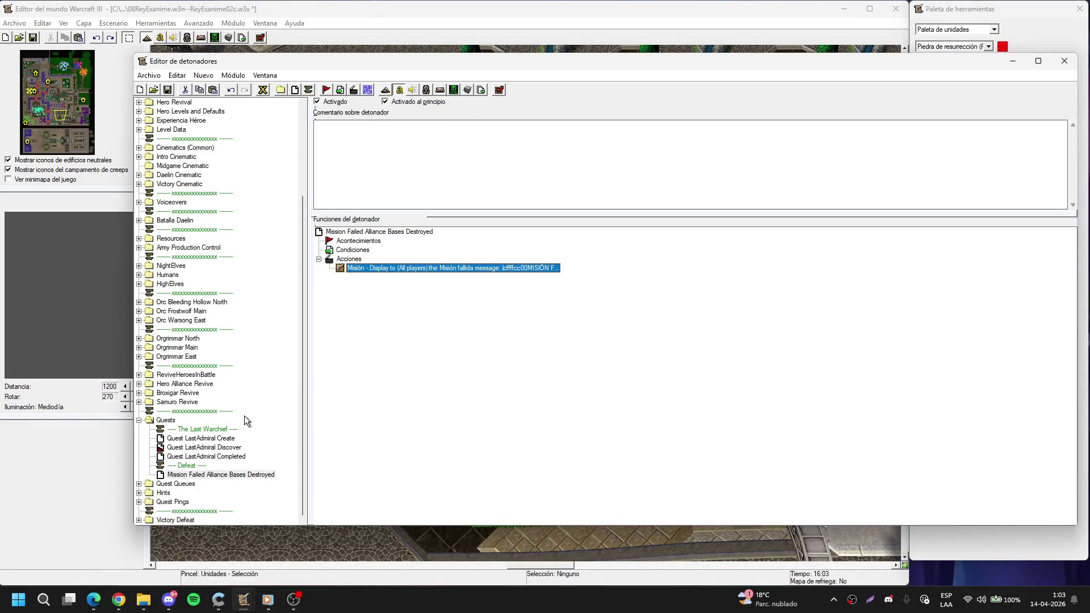
left_click(1039, 61)
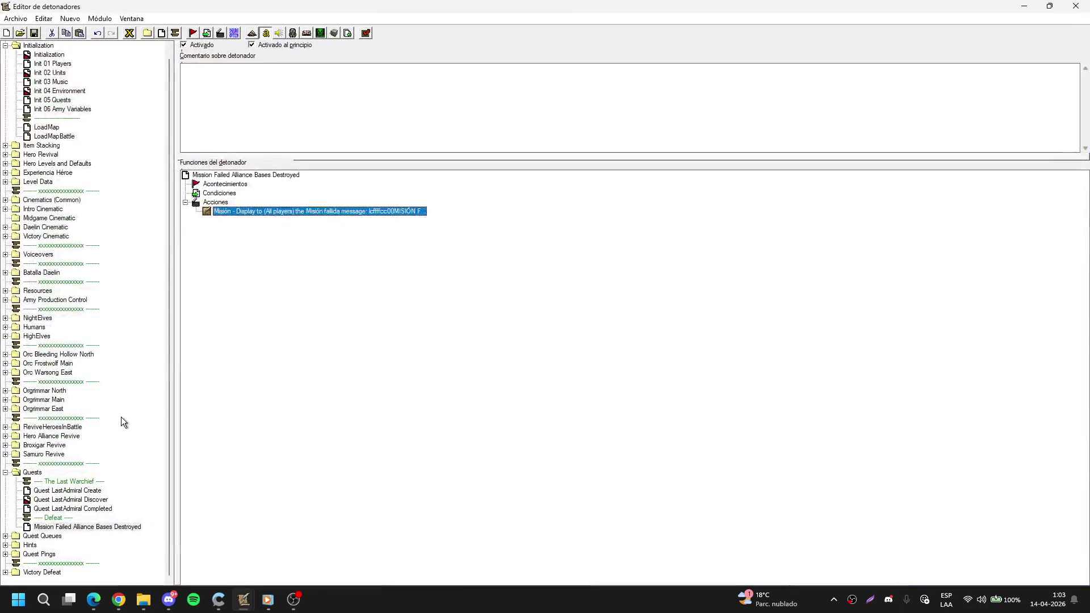
left_click(120, 418)
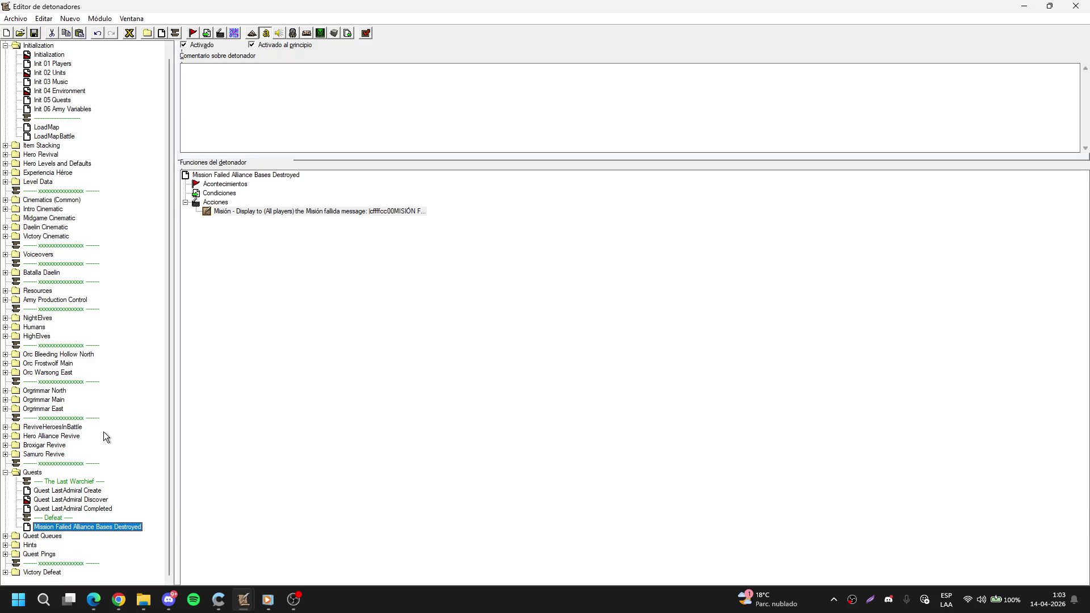
Browse the Quest Queues and Hints folders to the Hint Only Control Heroes Q trigger.
left_click(6, 473)
left_click(6, 491)
left_click(54, 499)
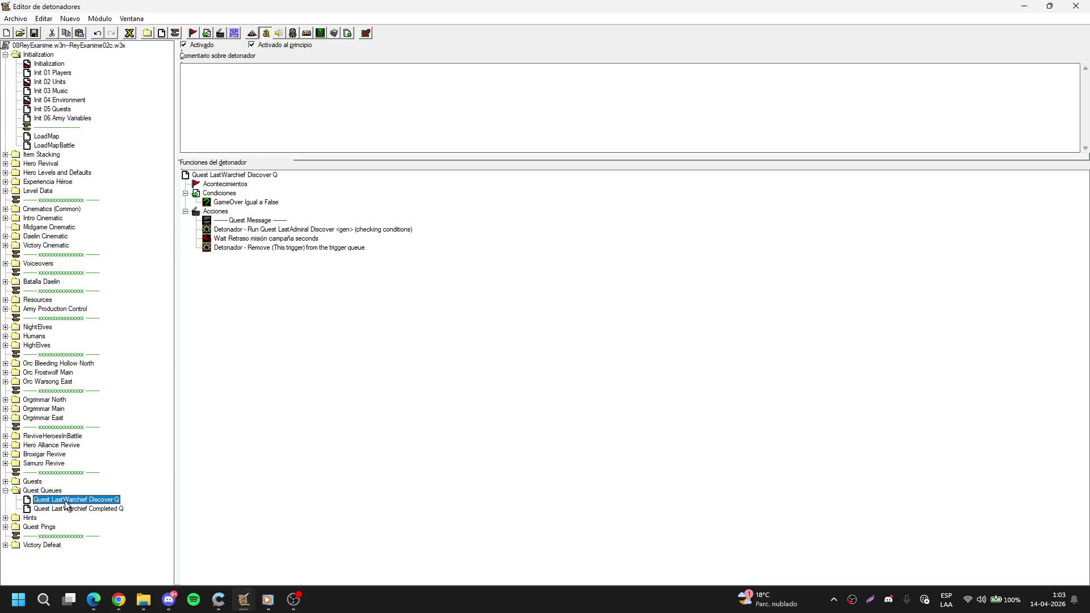
left_click(92, 509)
left_click(8, 493)
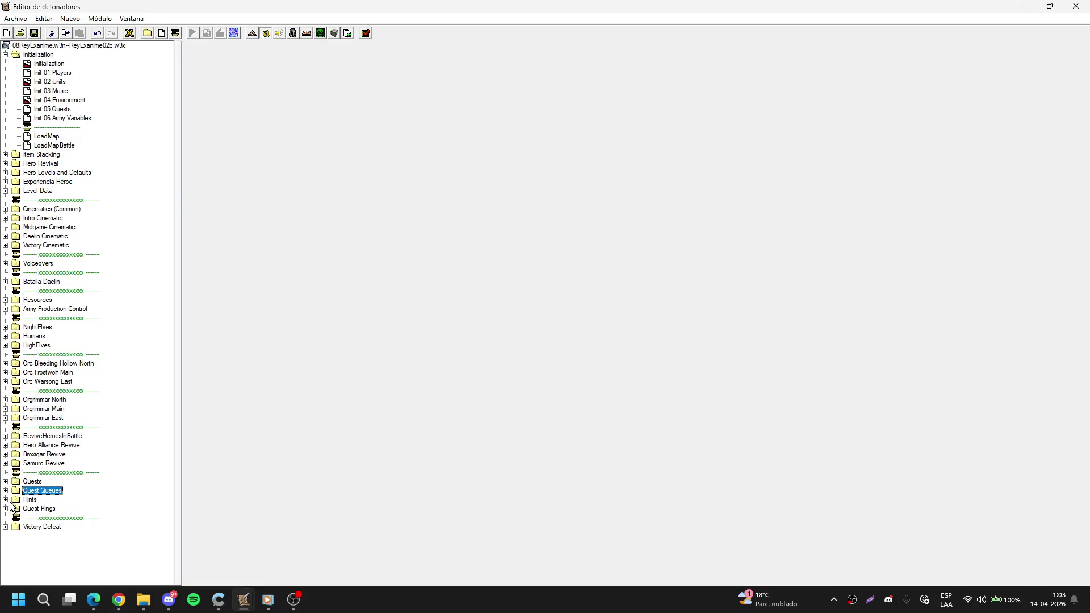
left_click(5, 500)
left_click(60, 518)
left_click(79, 509)
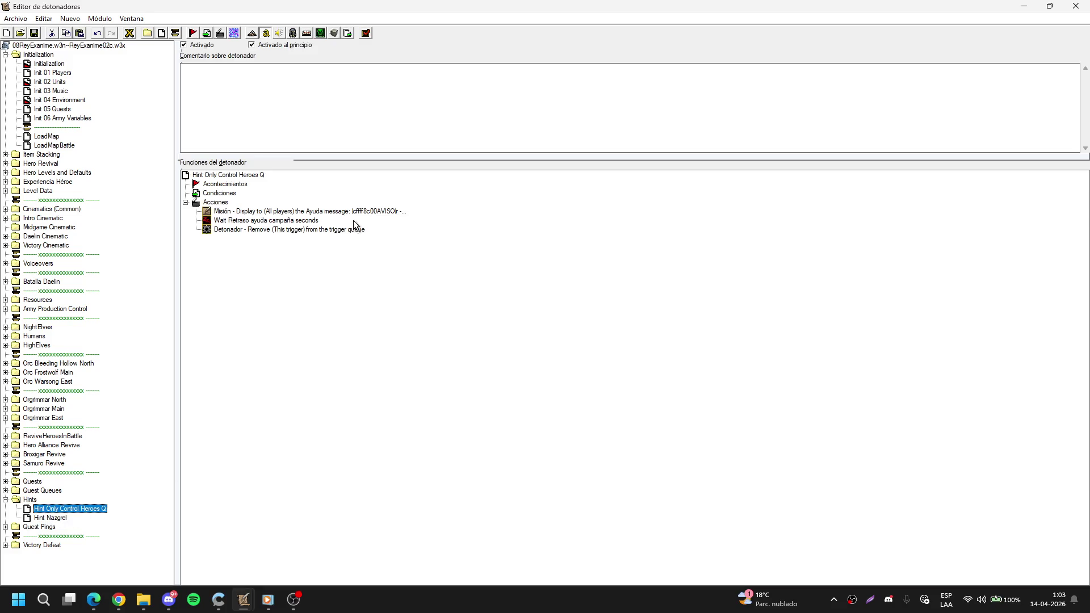
Edit the hint text, replacing Thrall with Almirante Valiente and Horda with Alianza.
double_click(385, 214)
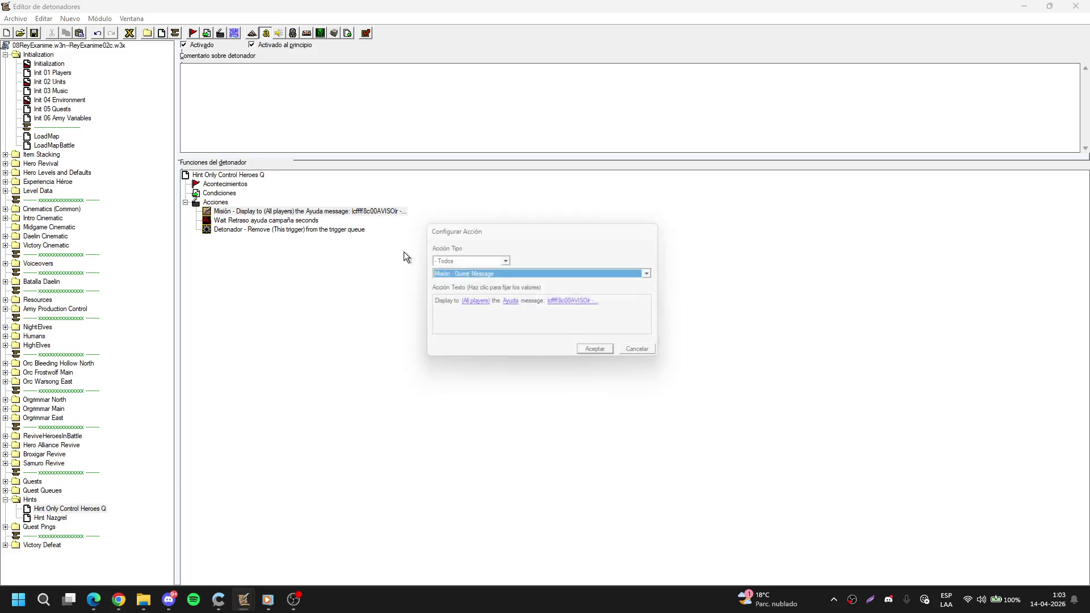
left_click(584, 304)
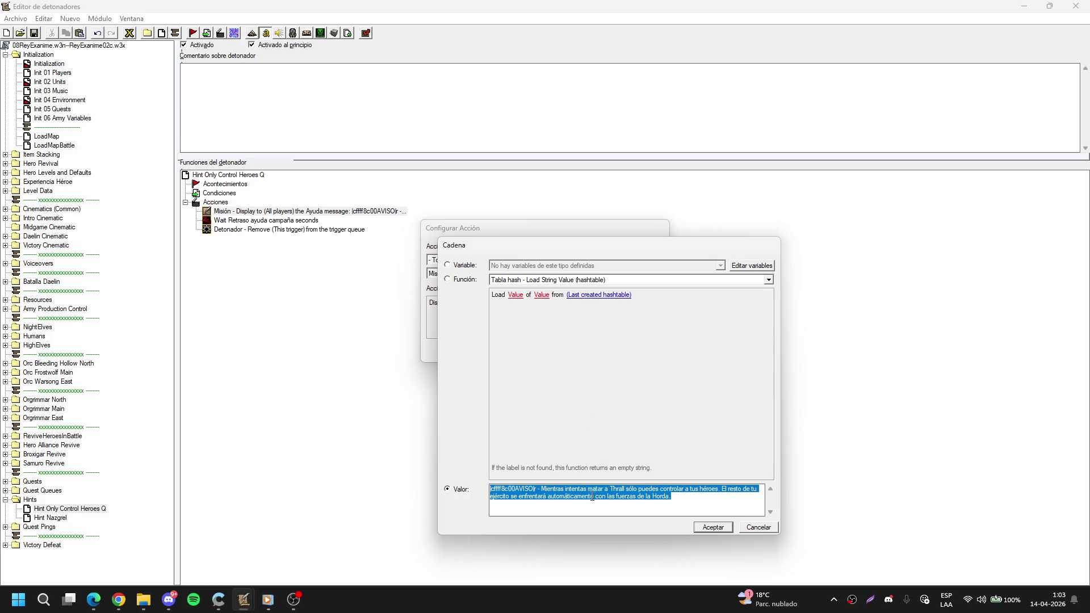
double_click(623, 490)
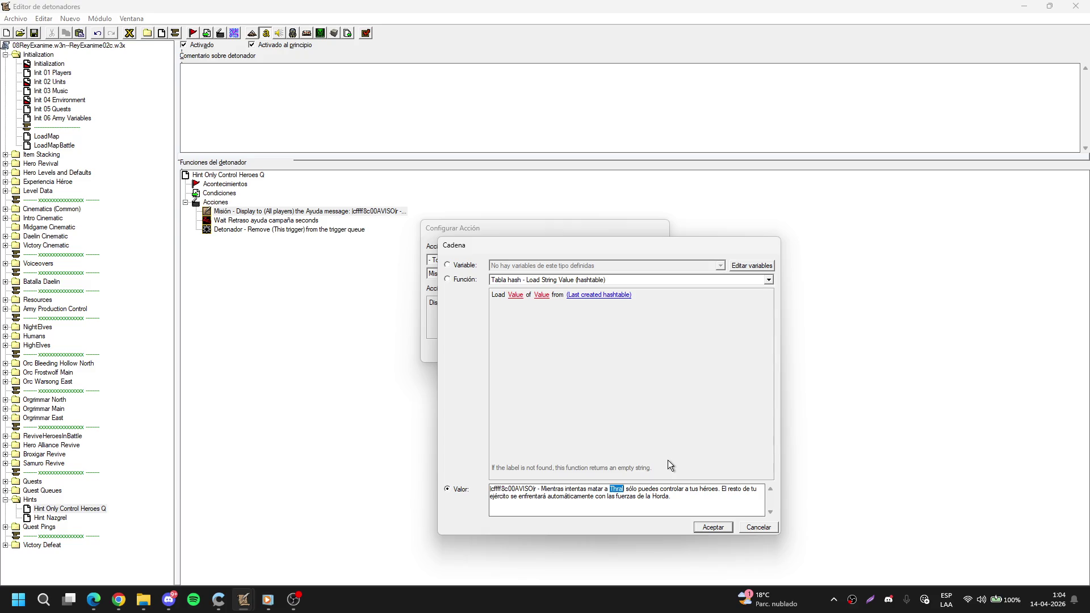
type("|")
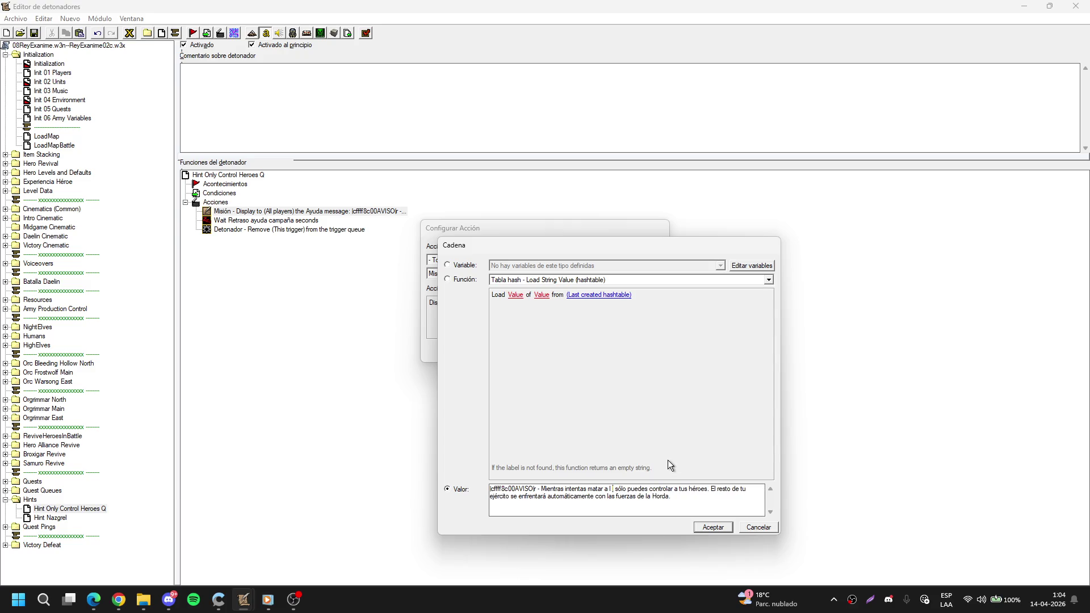
type("l Almirante")
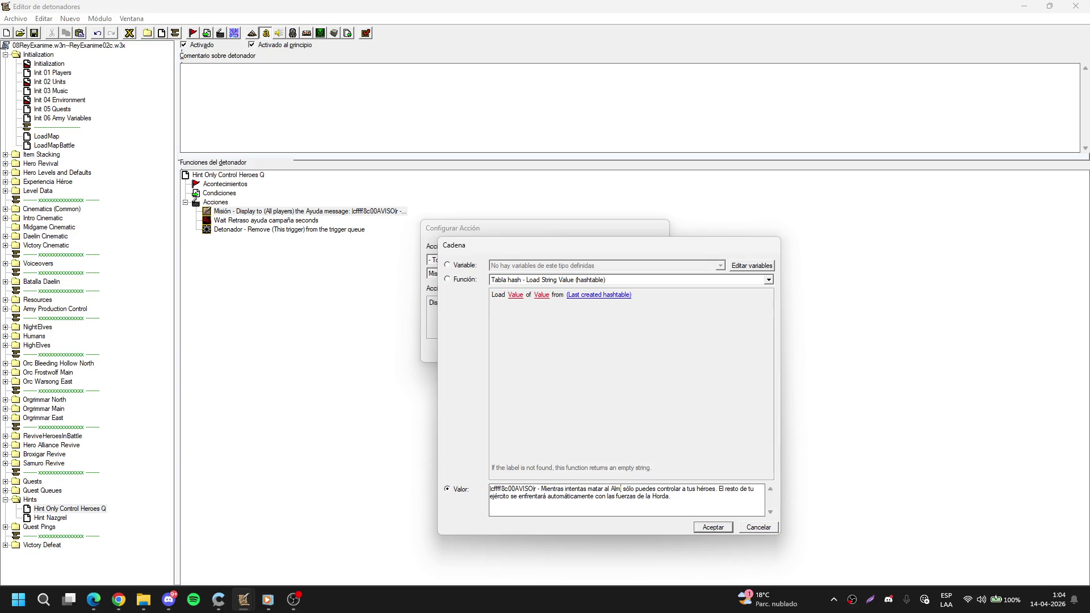
type(" Va")
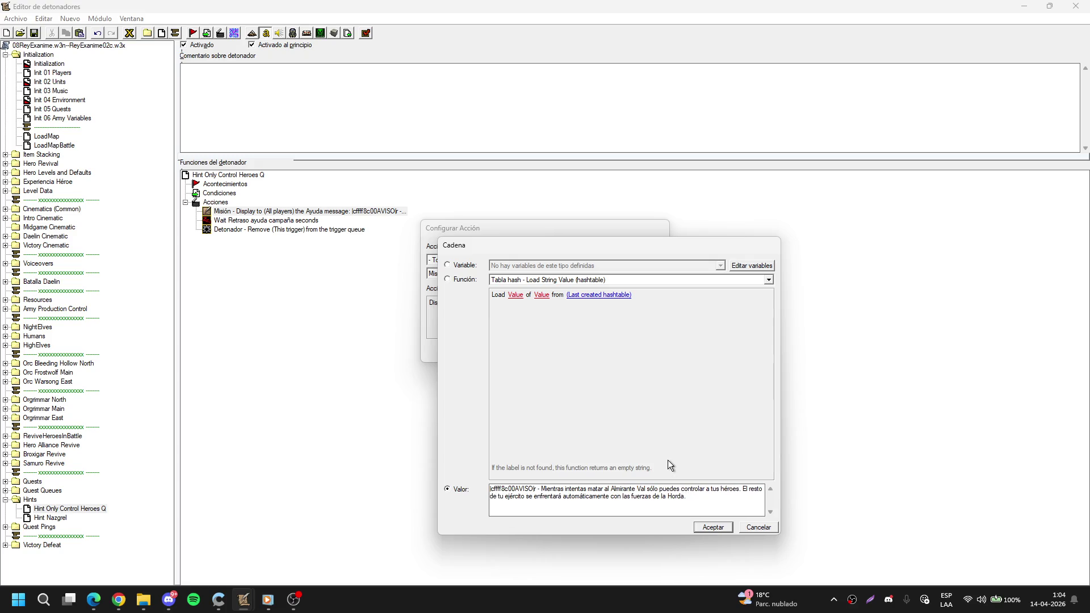
type("l")
type("e,")
key("BackSpace")
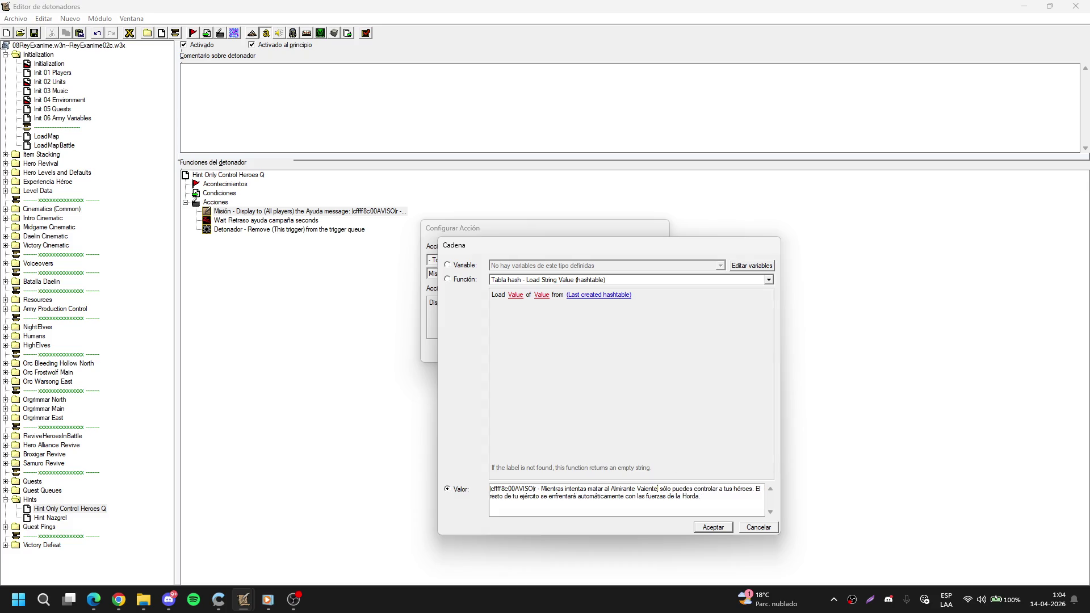
type("iente")
left_click_drag(684, 498, 691, 498)
type("Alianz")
left_click(713, 527)
left_click(597, 356)
In Hint Nazgrel's message, replace Thrall with Almirante Valiente and Nazgrel with la protectora Aegwynn.
left_click(65, 508)
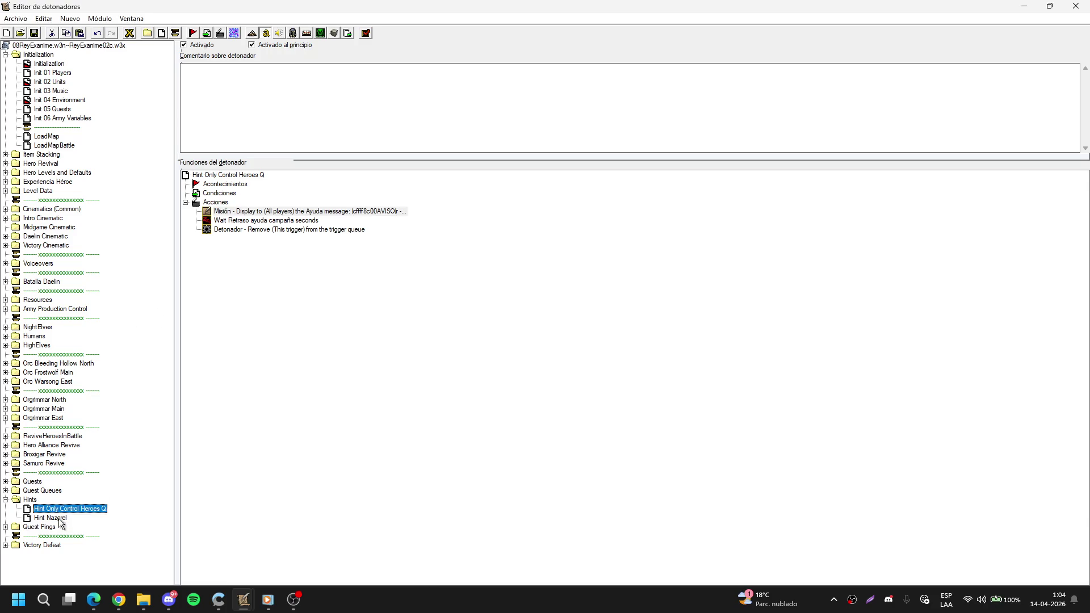
left_click(53, 518)
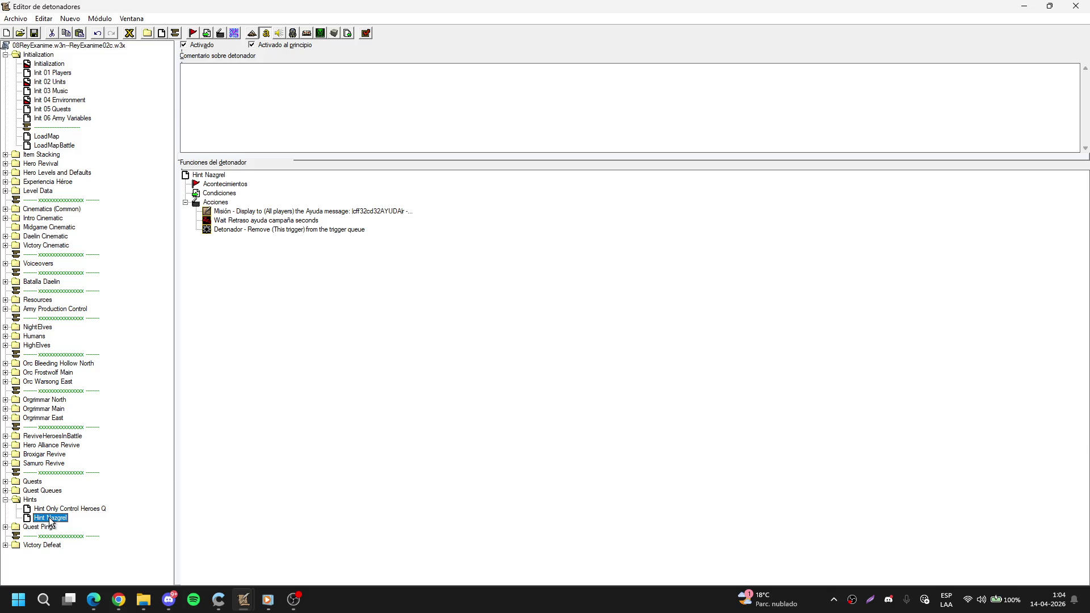
double_click(379, 212)
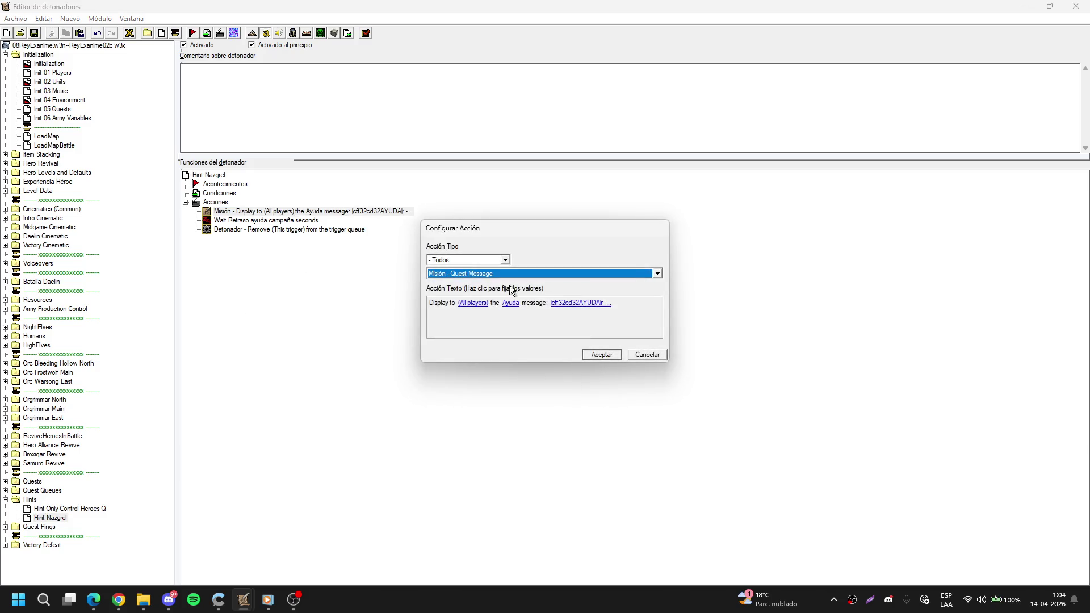
left_click(584, 302)
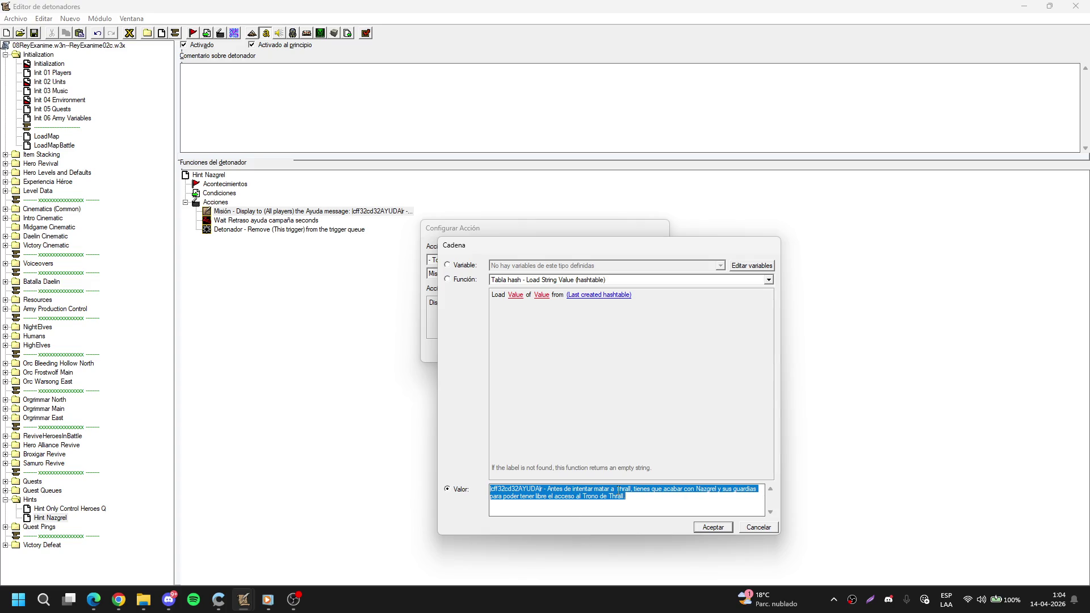
left_click_drag(617, 490, 629, 492)
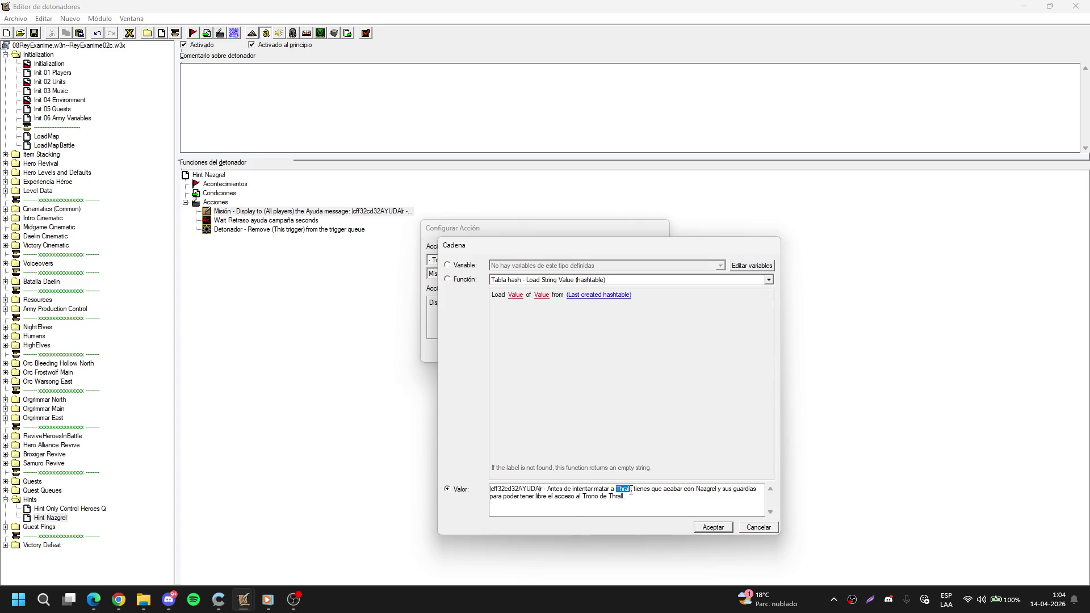
key("BackSpace")
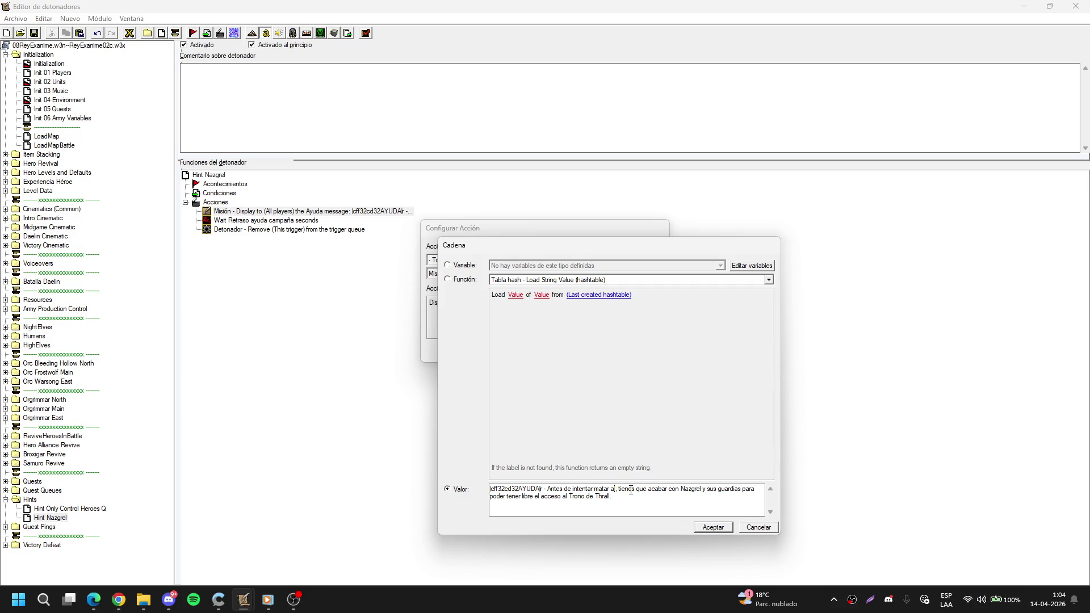
type("Almir")
type("ante Valiente")
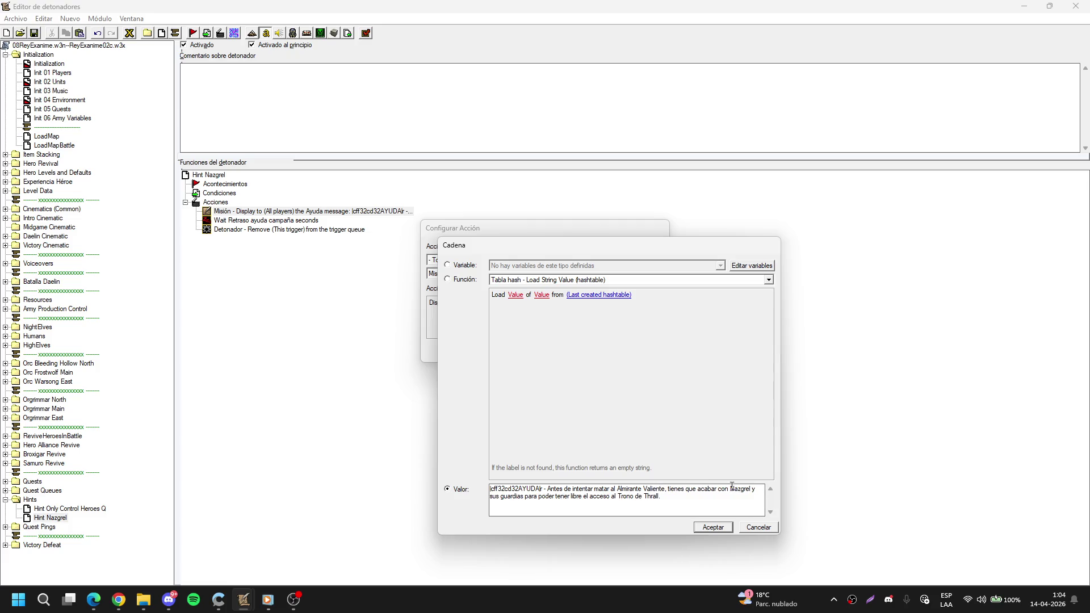
left_click_drag(731, 489, 753, 490)
type("la protector")
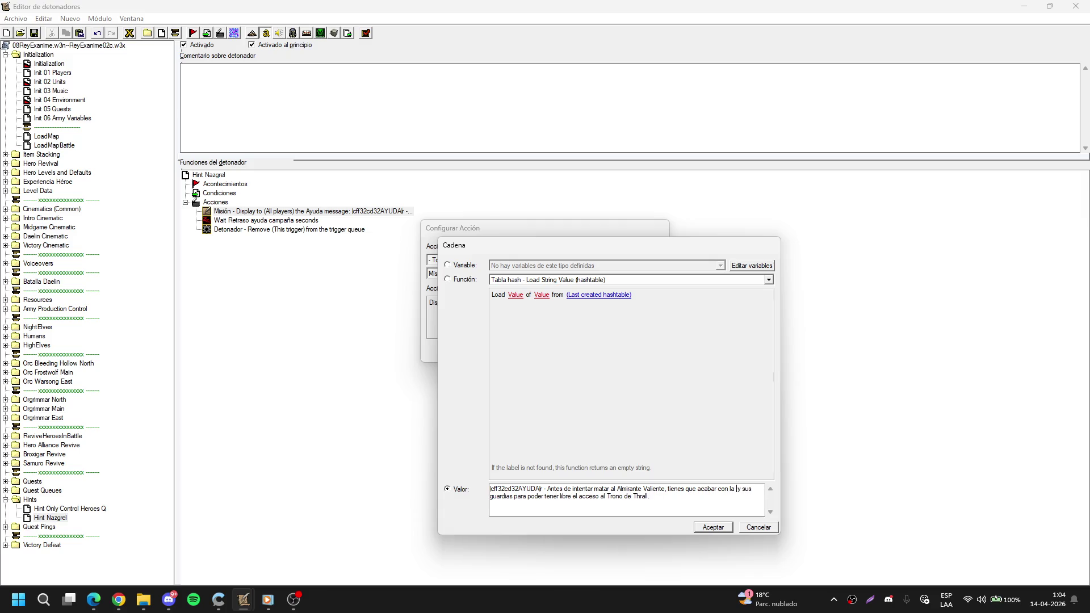
type("a Ae")
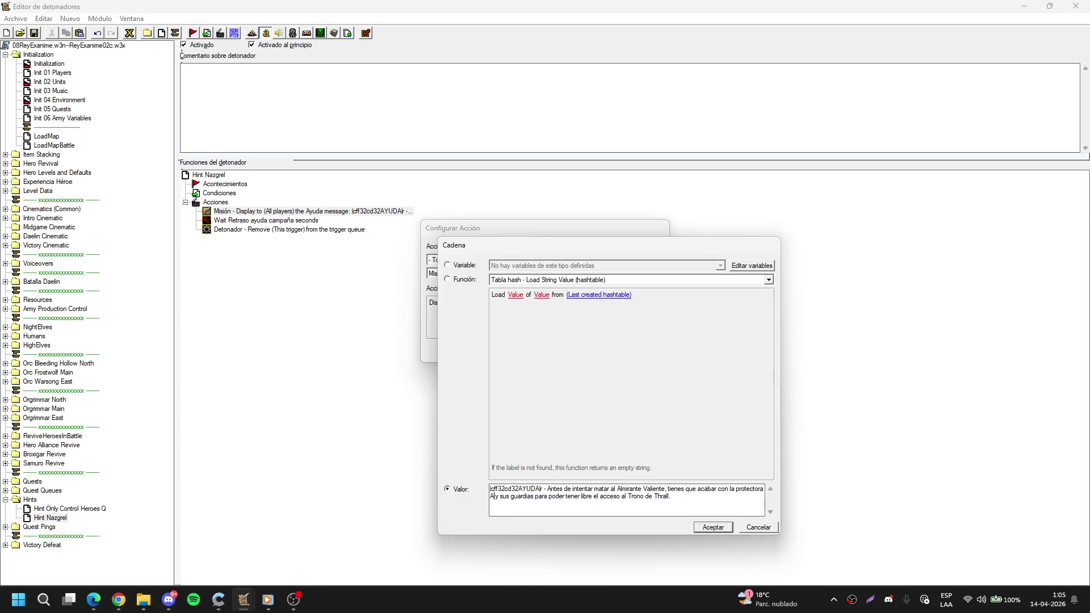
type("gwynn")
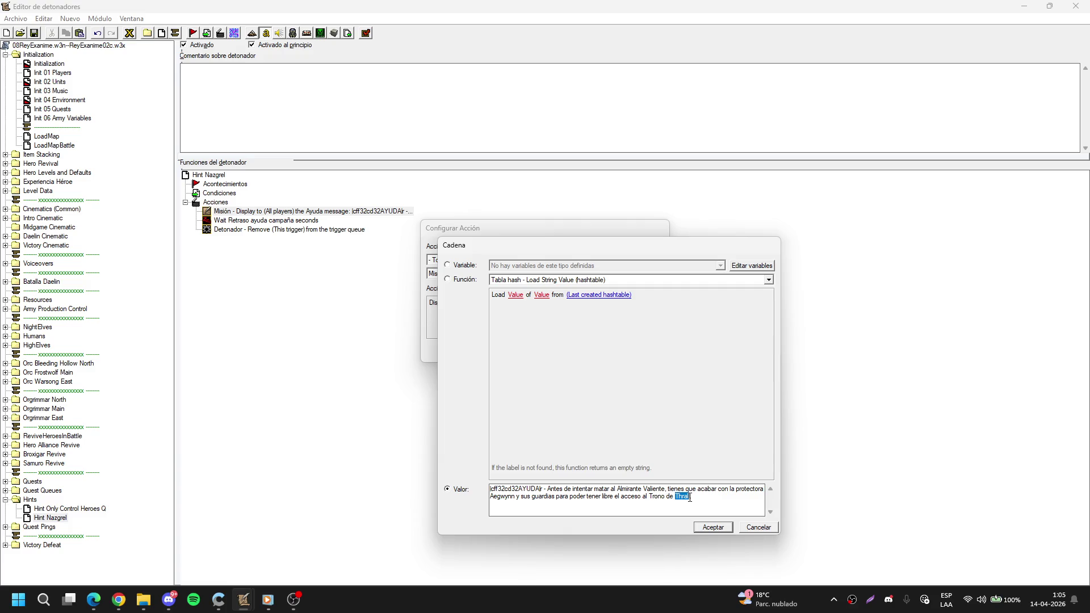
type("Almirante")
left_click(713, 527)
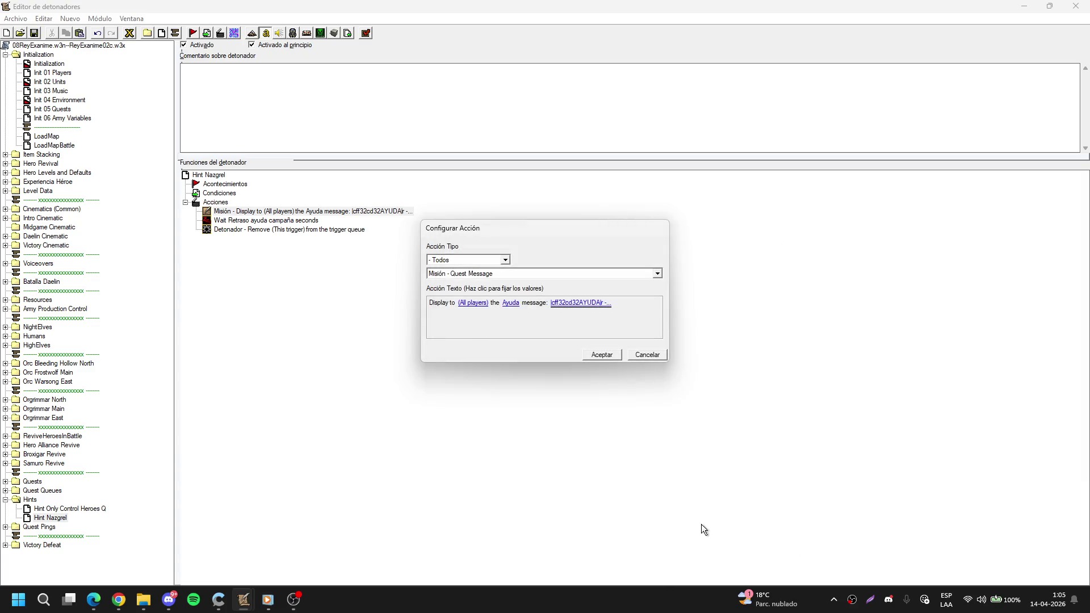
left_click(603, 354)
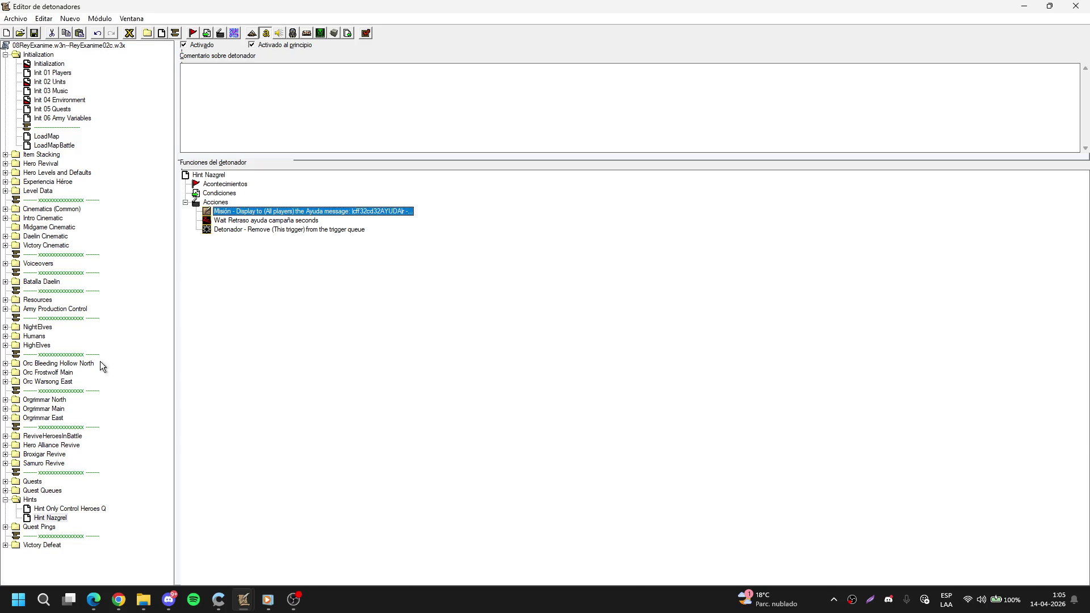
Open the Quest Ping trigger from the Quest Pings folder.
left_click(5, 499)
left_click(6, 509)
left_click(40, 519)
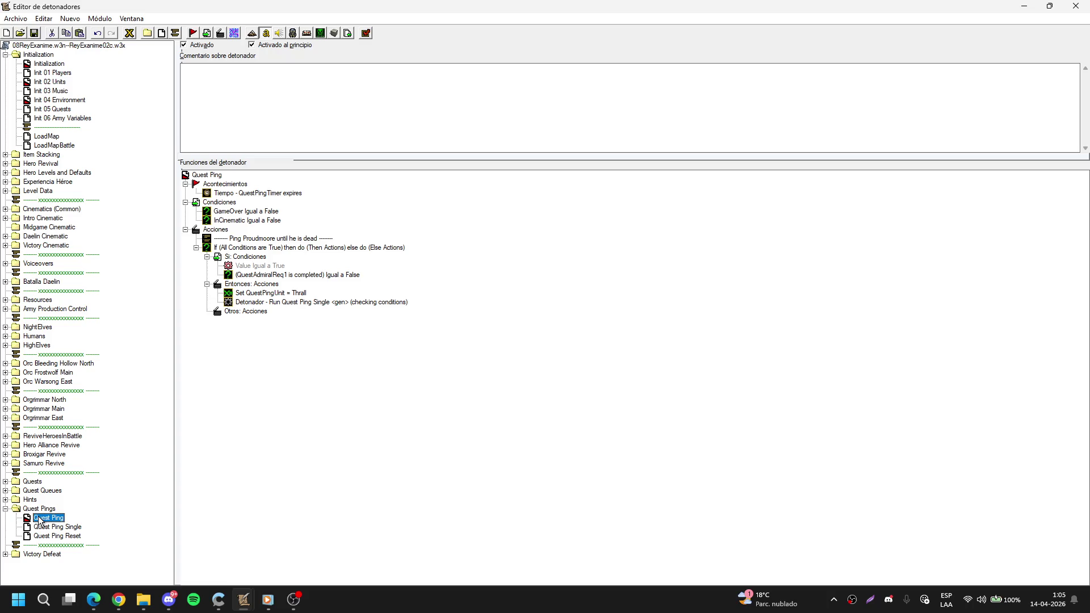
Change the Quest Ping condition to Quest Is Discovered on QuestLastAdmiral, then view Quest Ping Single.
left_click(264, 269)
double_click(264, 269)
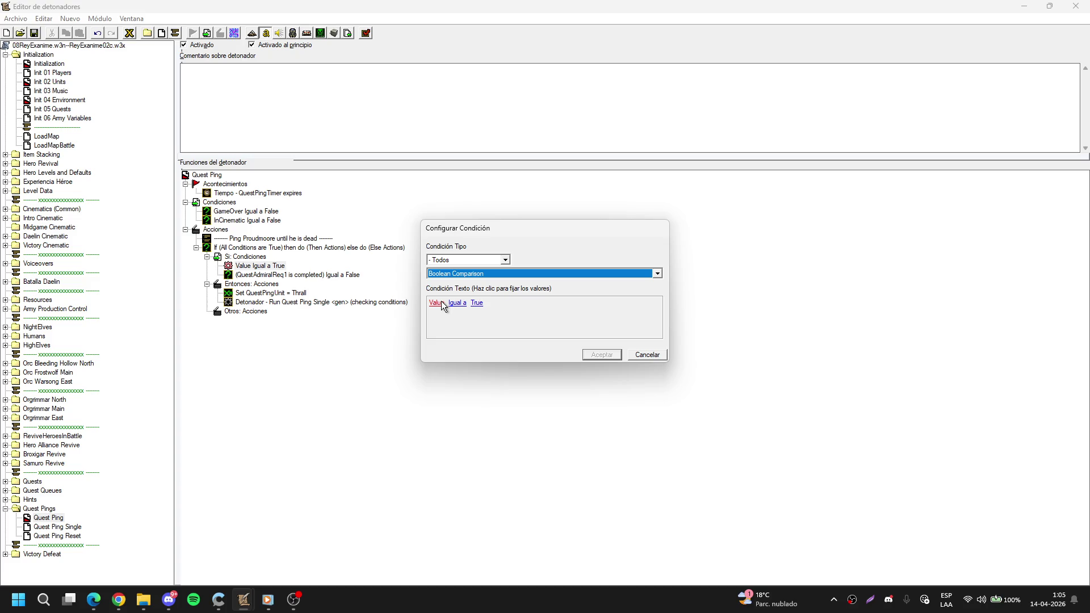
left_click(436, 304)
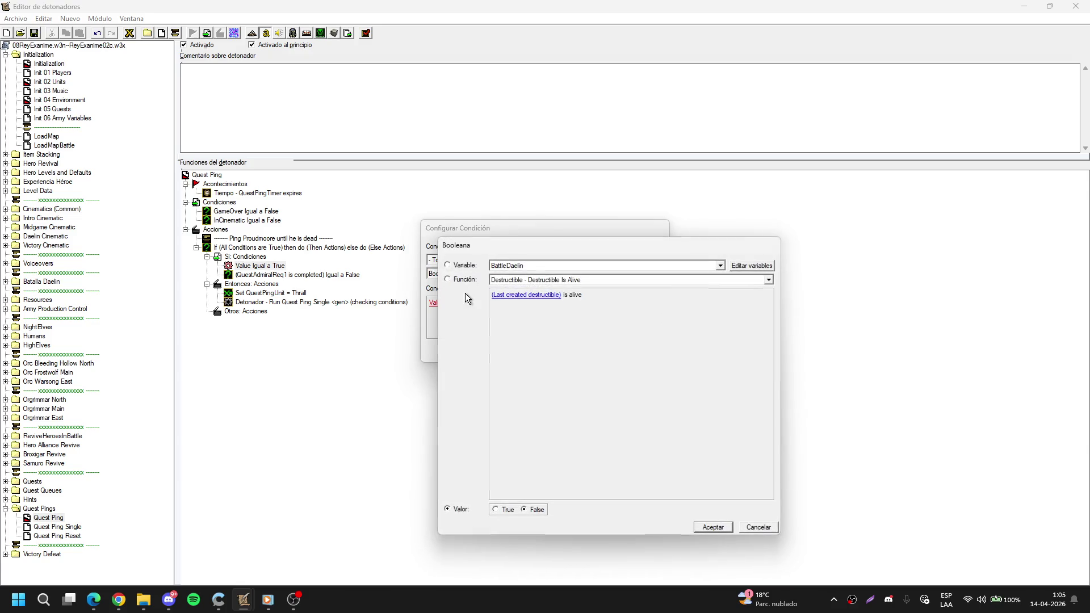
left_click(503, 280)
left_click(501, 279)
scroll(506, 278, "down", 3)
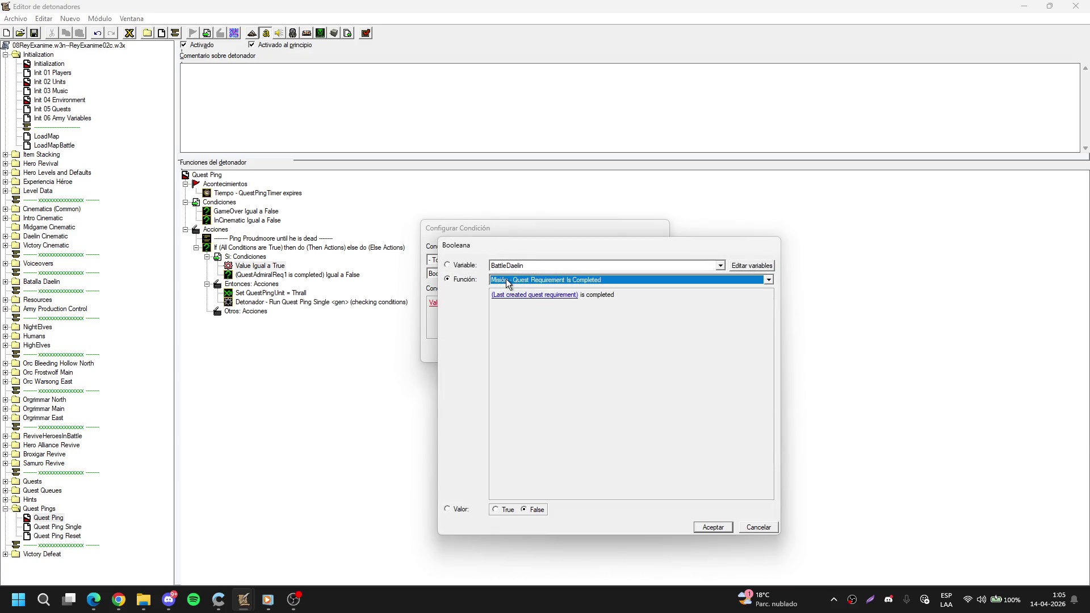
scroll(519, 278, "down", 2)
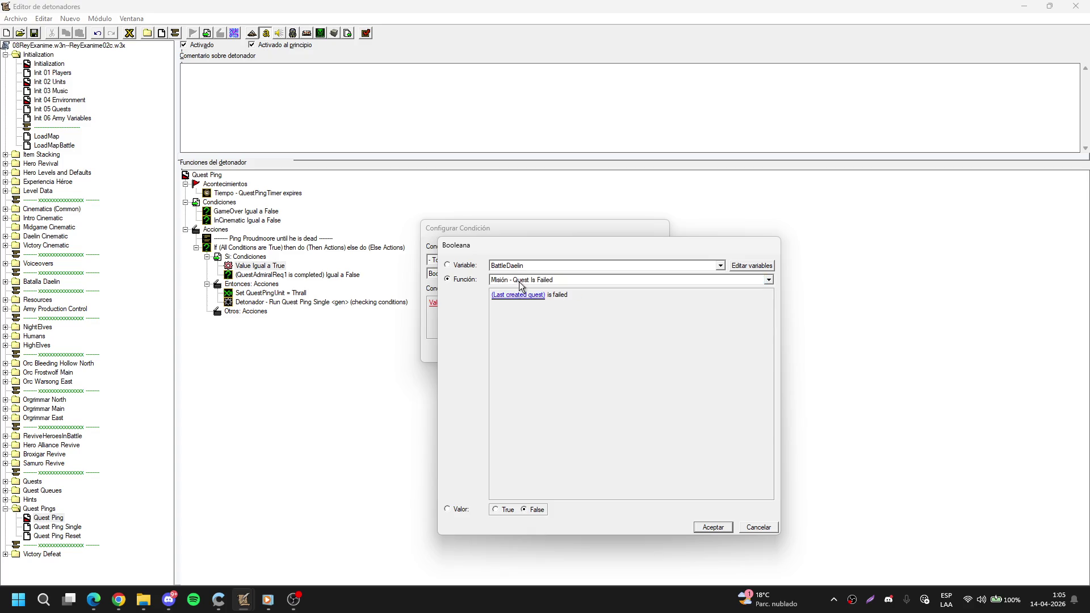
left_click(524, 293)
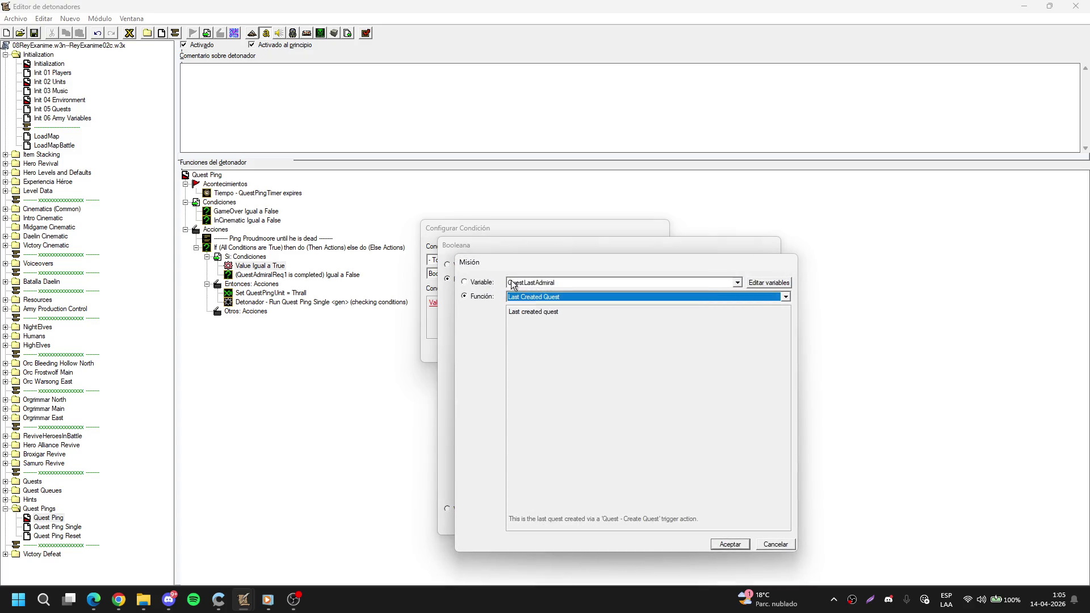
left_click(482, 286)
key("Return")
key("Return")
key("Return")
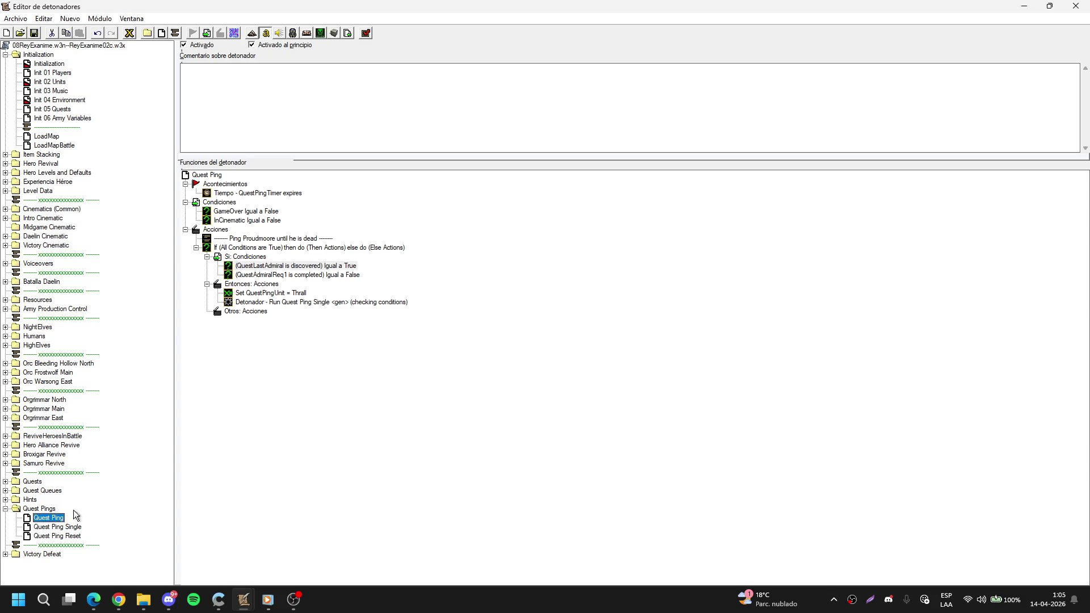
left_click(67, 528)
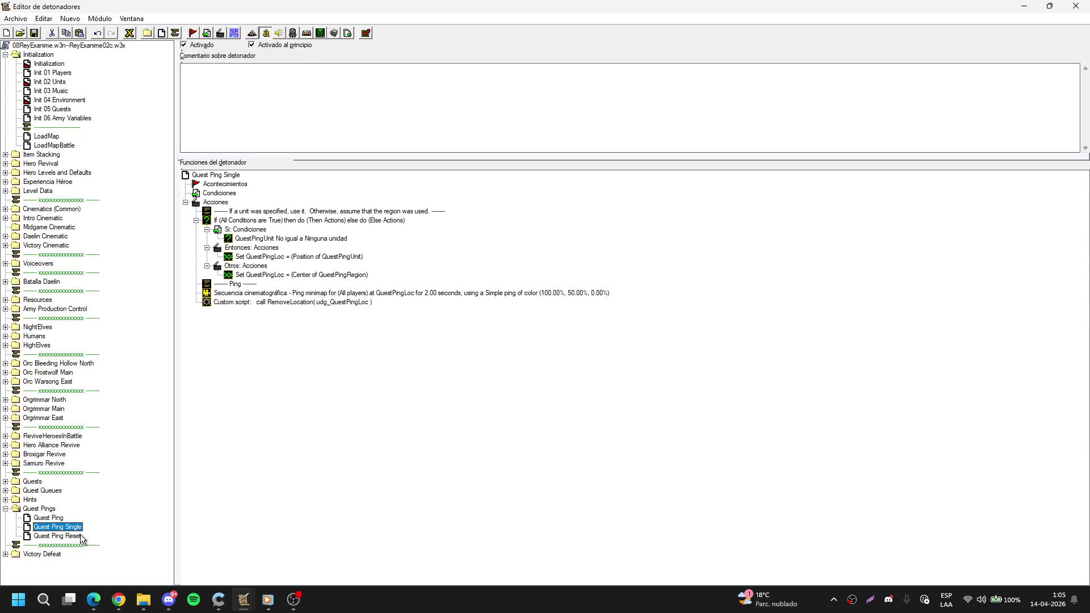
Open the Defeat Alliance Buildings Dead trigger in the Victory Defeat folder.
left_click(5, 509)
left_click(6, 527)
left_click(39, 536)
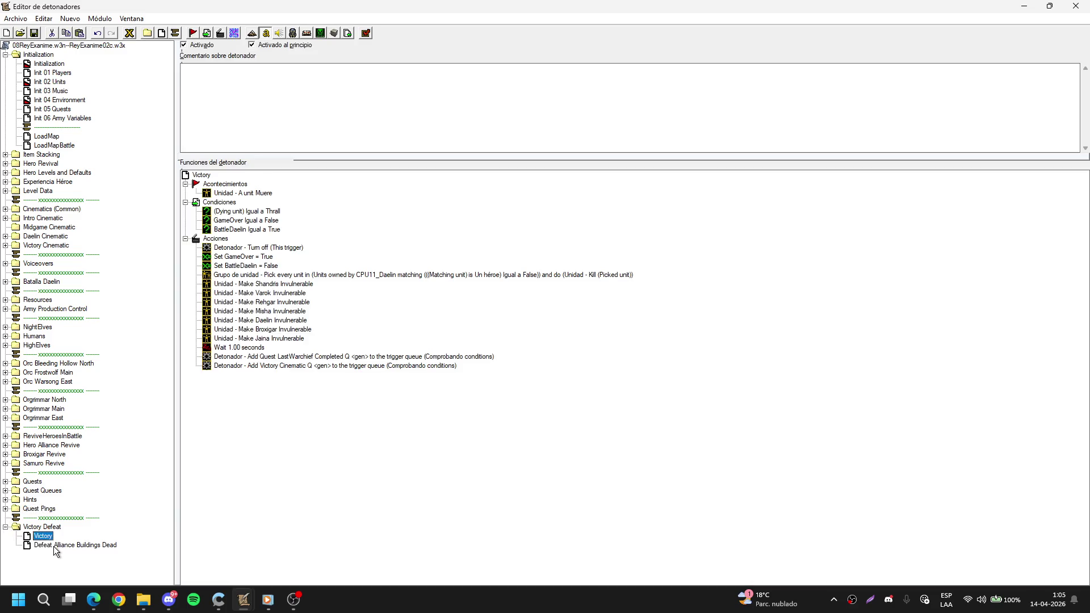
left_click(94, 545)
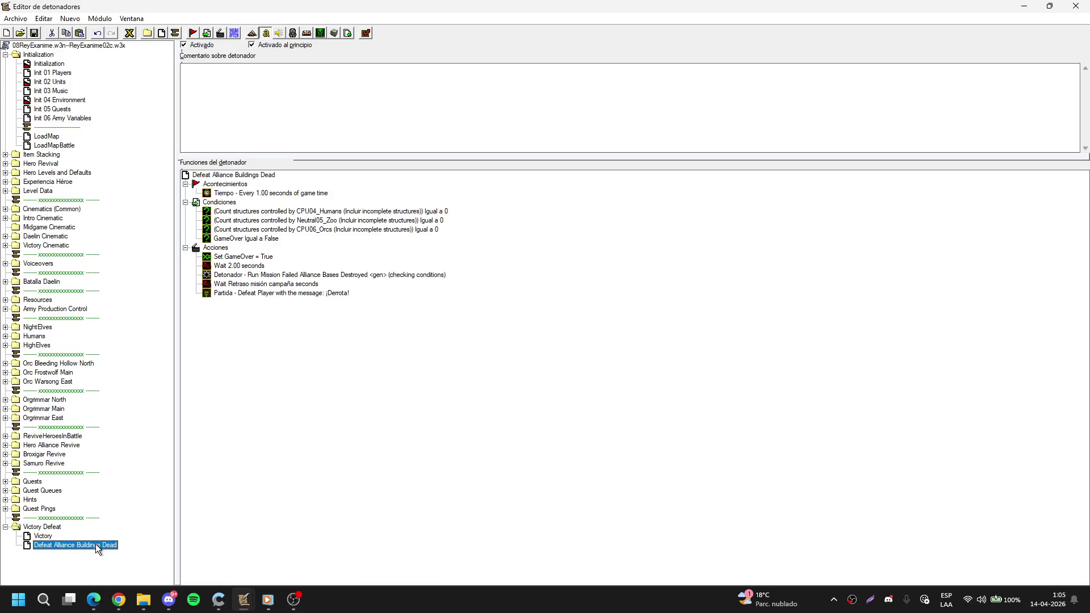
Switch the CPU04_Humans structure-count condition to count CPU06_Orcs.
left_click(336, 221)
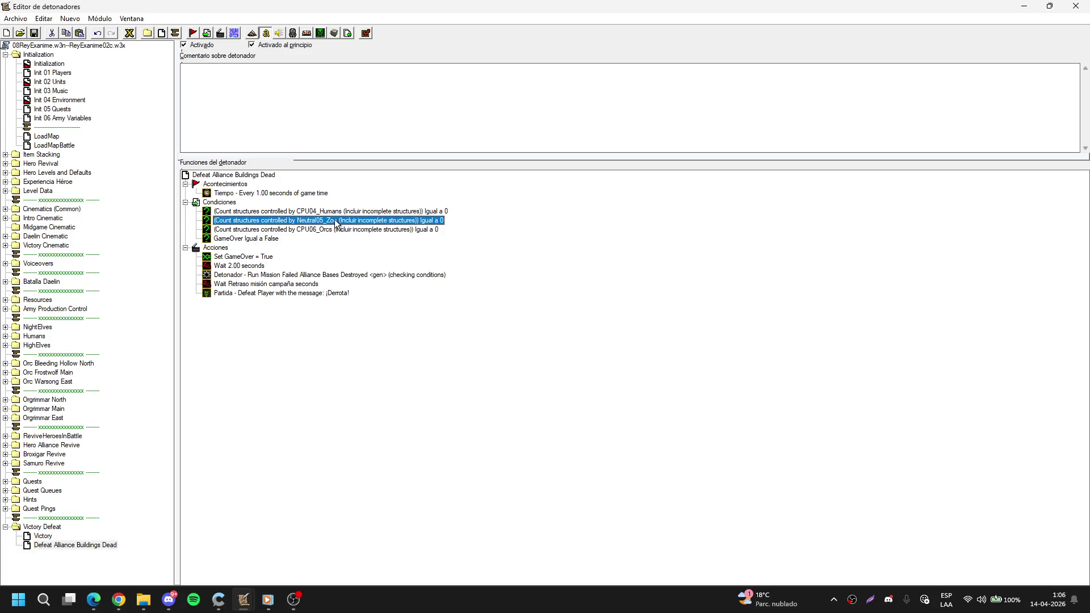
left_click(326, 213)
double_click(328, 219)
left_click(520, 291)
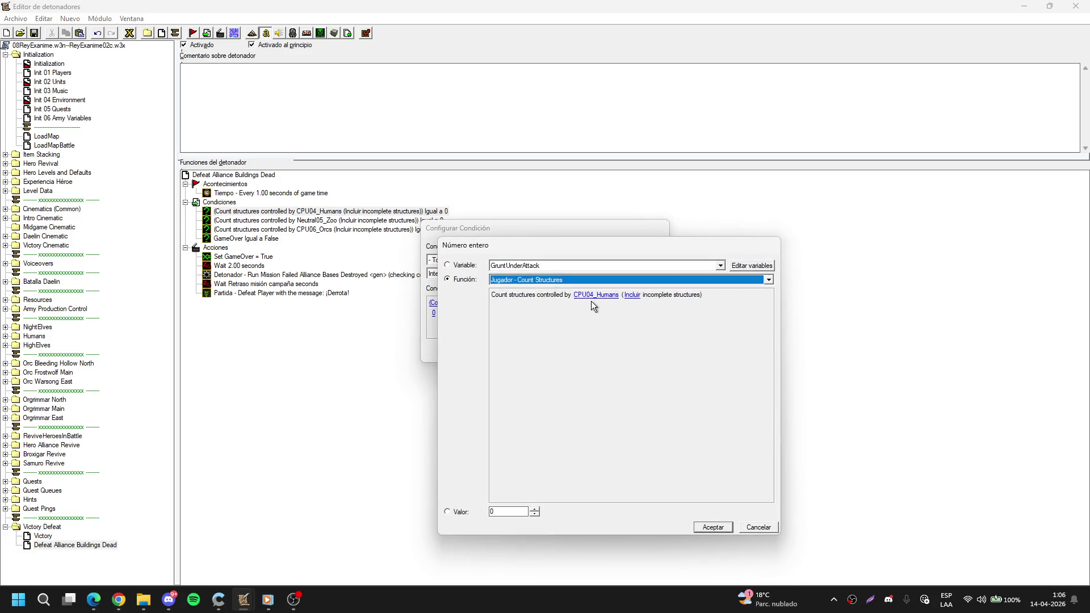
left_click(593, 299)
scroll(598, 298, "down", 3)
scroll(598, 298, "up", 1)
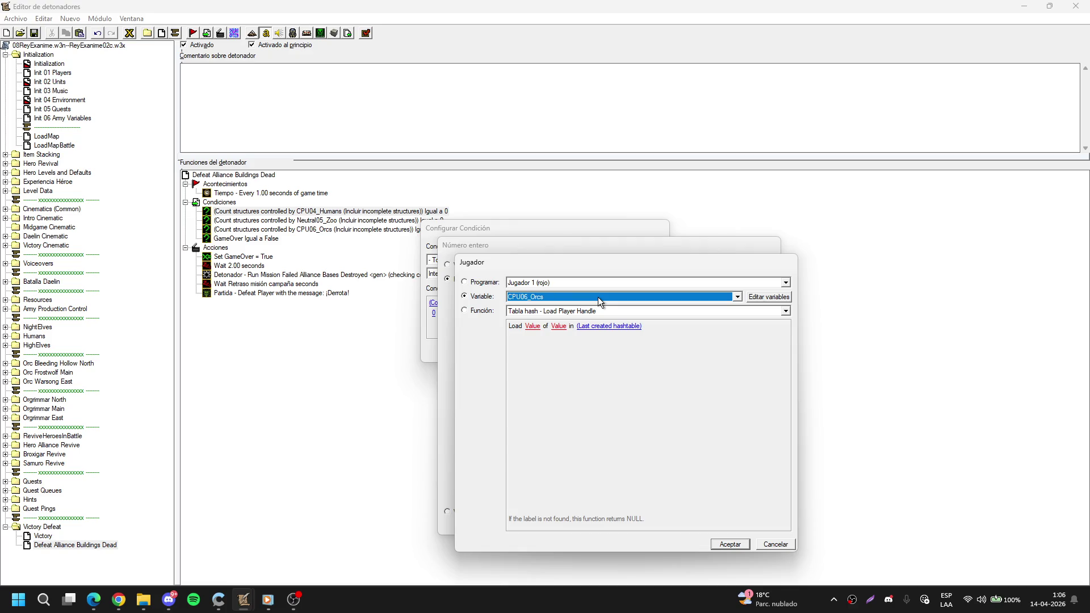
key("Return")
key("Return")
key("Return")
Delete the Neutral05_Zoo condition and make the other condition count CPU10_Orcs.
key("Down")
key("Down")
key("Up")
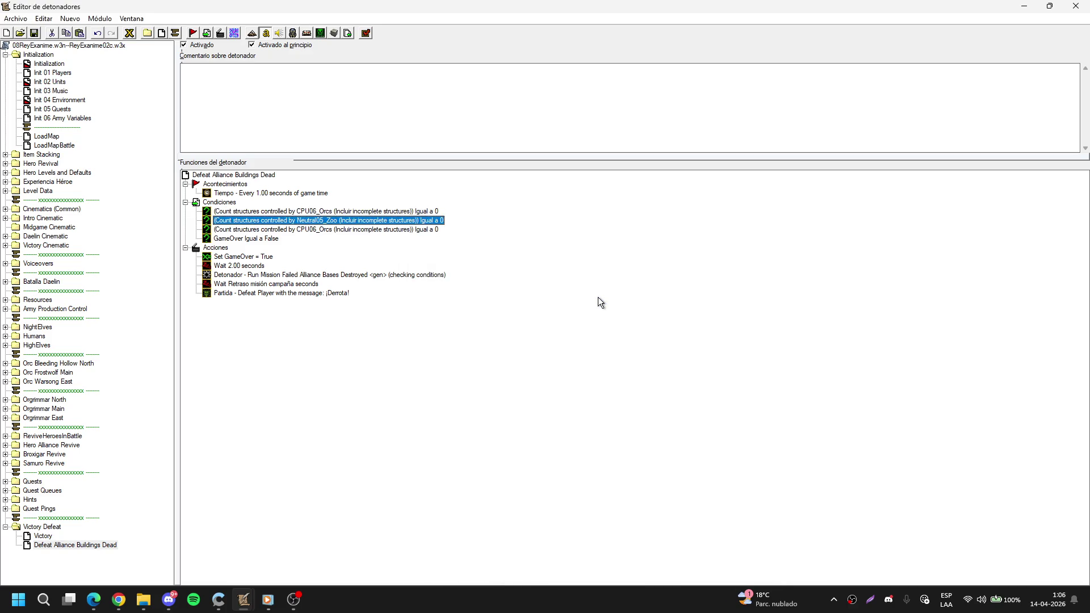
key("Delete")
key("Return")
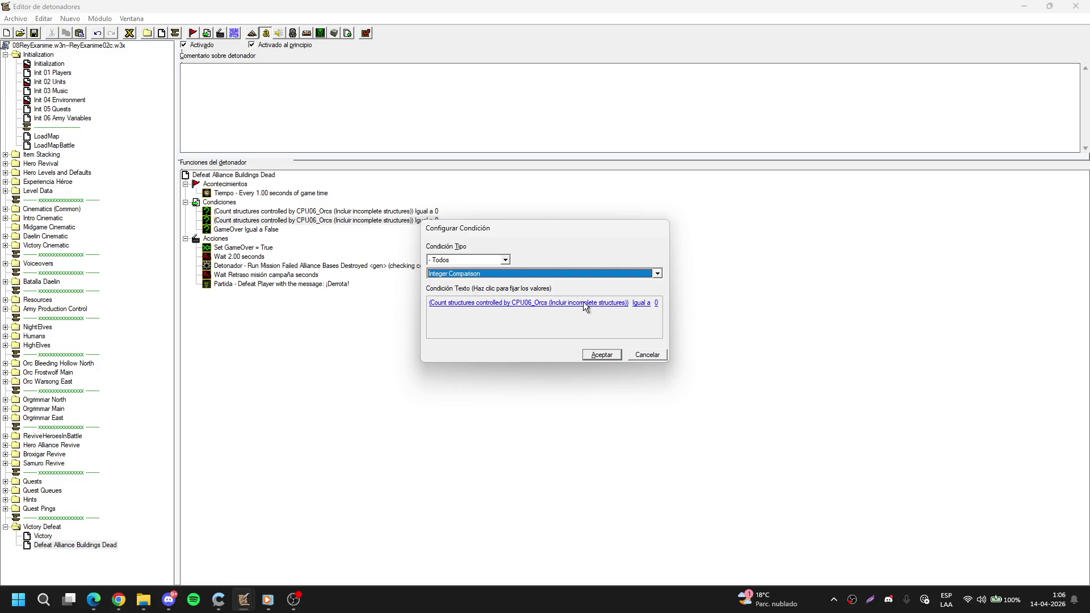
left_click(584, 302)
left_click(588, 295)
key("Down")
key("Down")
key("Down")
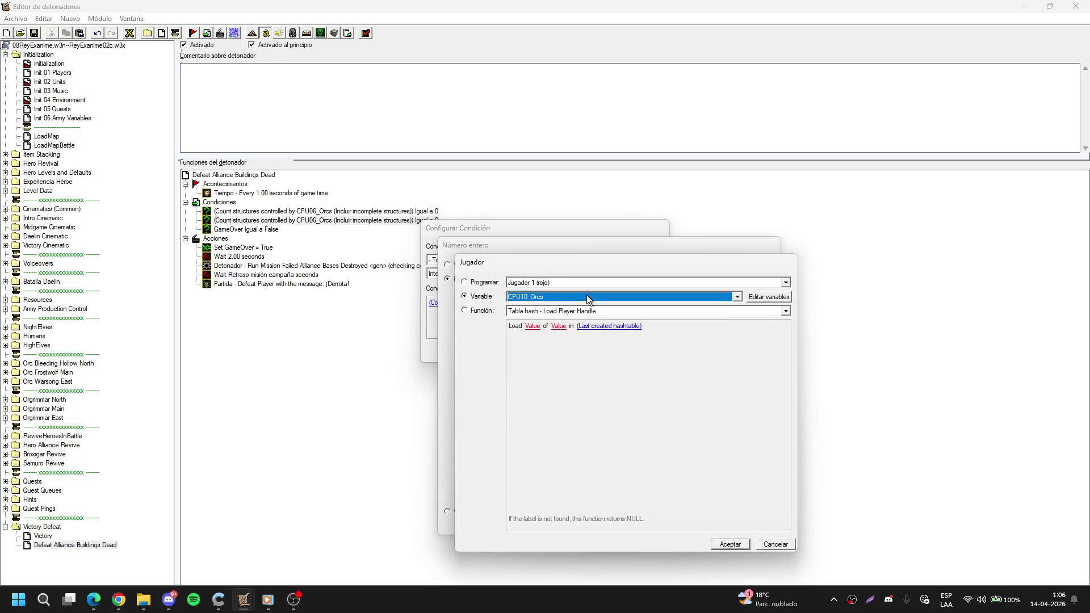
key("Return")
key("Return")
key("Return")
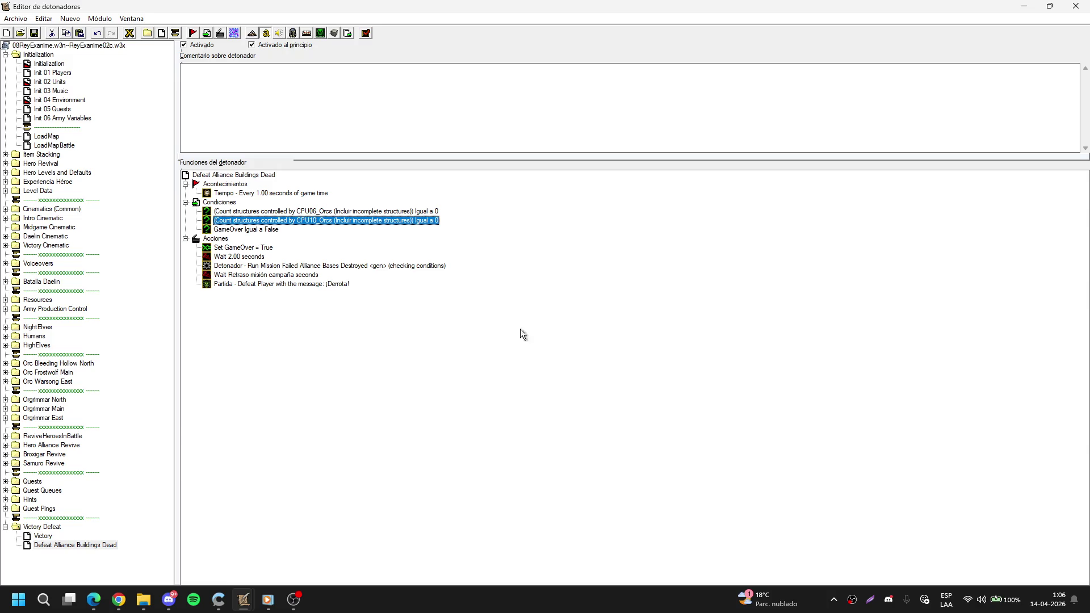
Rename the trigger, replacing Alliance with Horde.
left_click(60, 545)
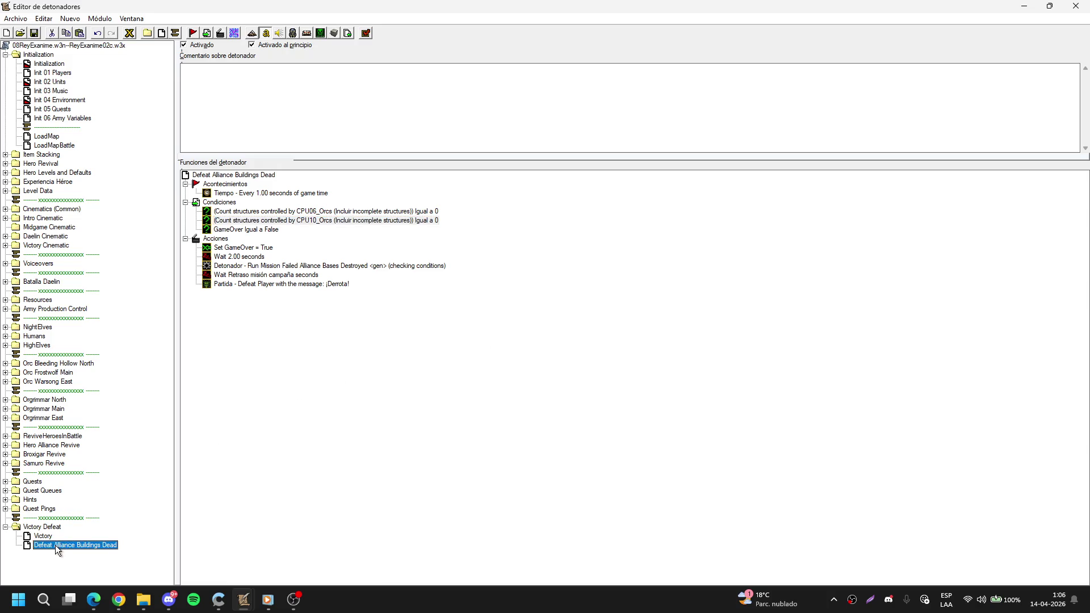
left_click(55, 545)
double_click(55, 546)
type("Horde")
Commit the defeat trigger name, then rename Mission Failed Alliance Bases Destroyed to Mission Failed Horde Bases Destroyed.
key("Return")
left_click(5, 528)
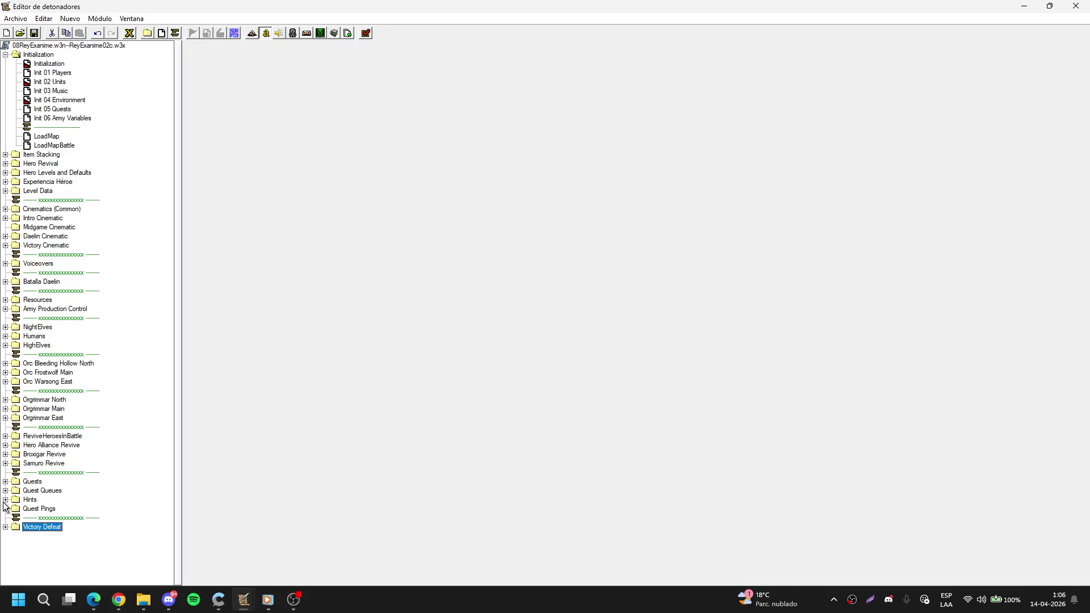
left_click(6, 482)
left_click(89, 536)
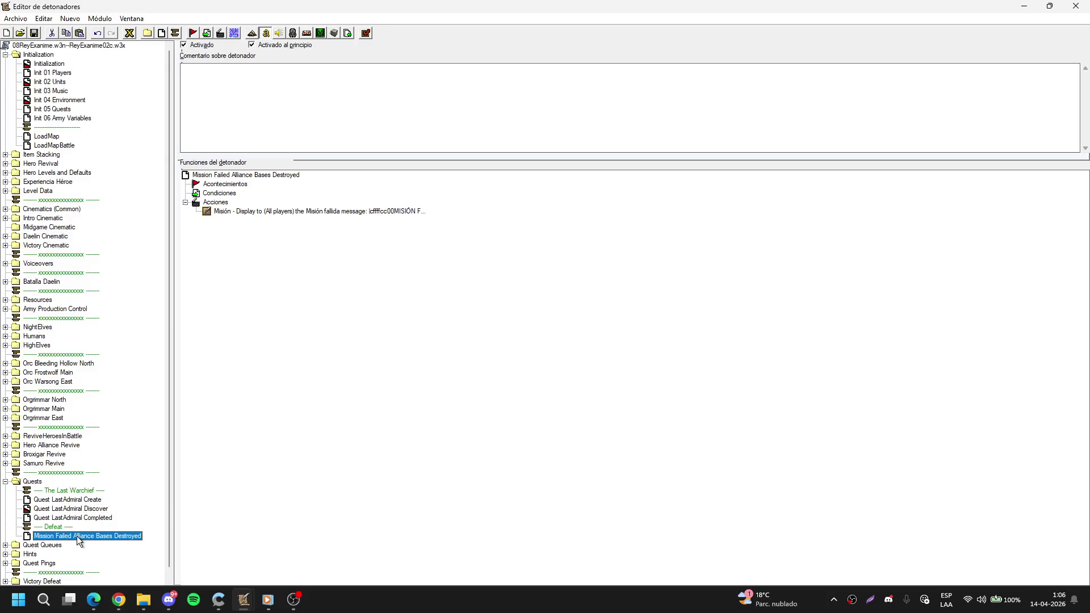
left_click(72, 535)
left_click_drag(73, 536, 91, 538)
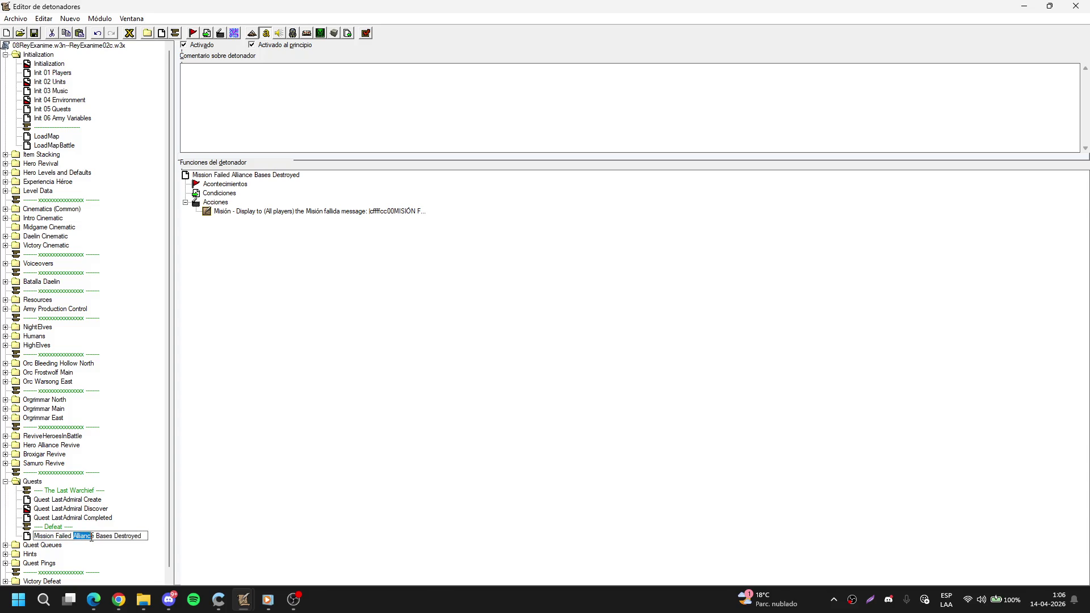
type("Hord")
key("Return")
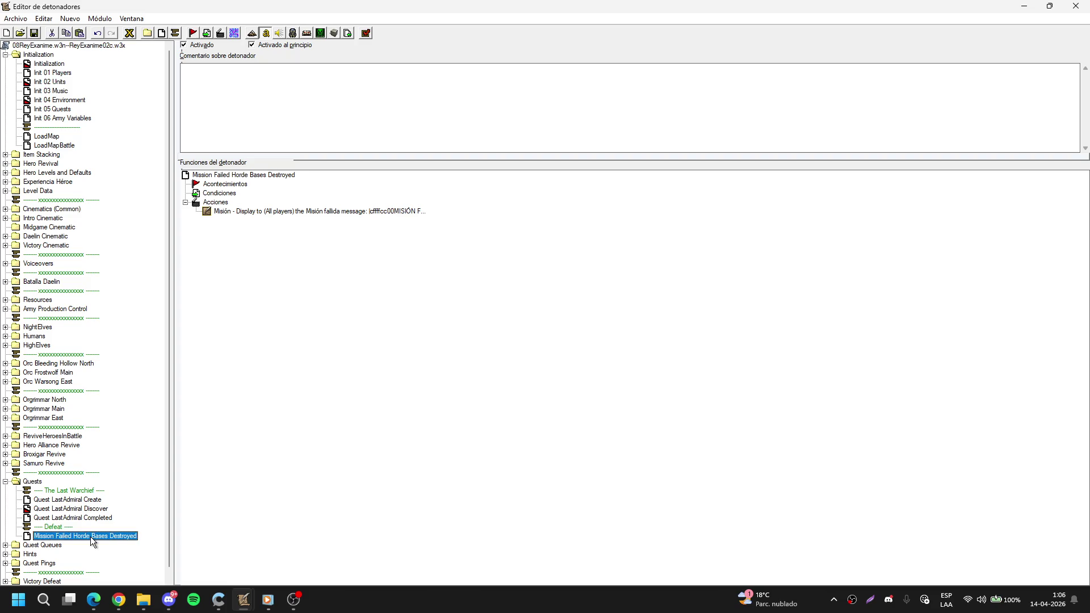
Review the trigger's quest message text and close it unchanged.
double_click(323, 214)
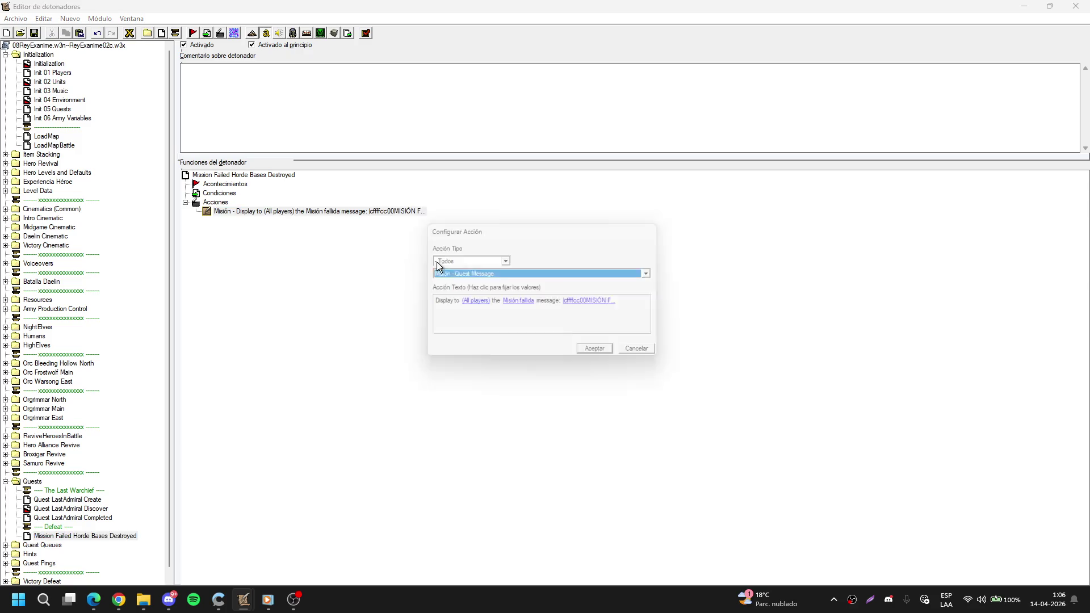
left_click(572, 305)
key("Escape")
key("Escape")
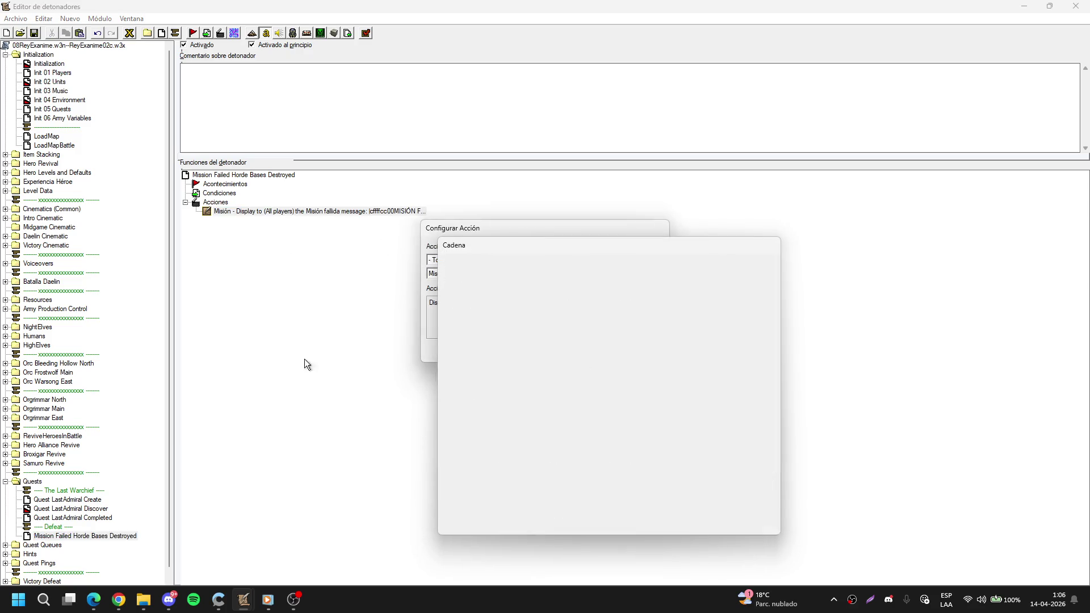
Check the Broxigar Revive, Samuro Revive and ReviveHeroesInBattle folders, viewing HeroesBattle.
left_click(5, 482)
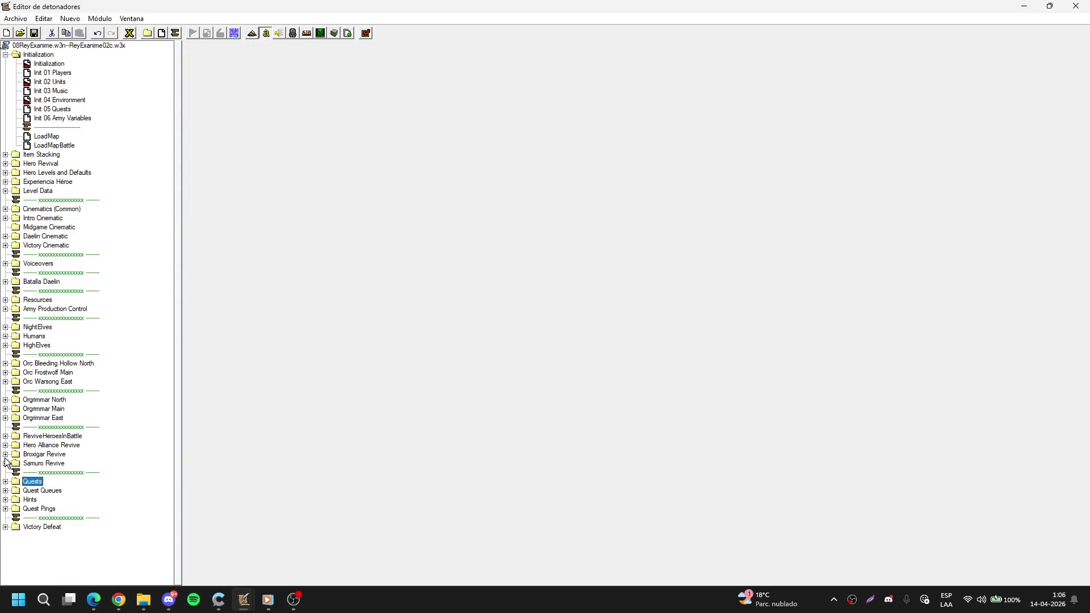
left_click(5, 454)
left_click(5, 455)
left_click(5, 464)
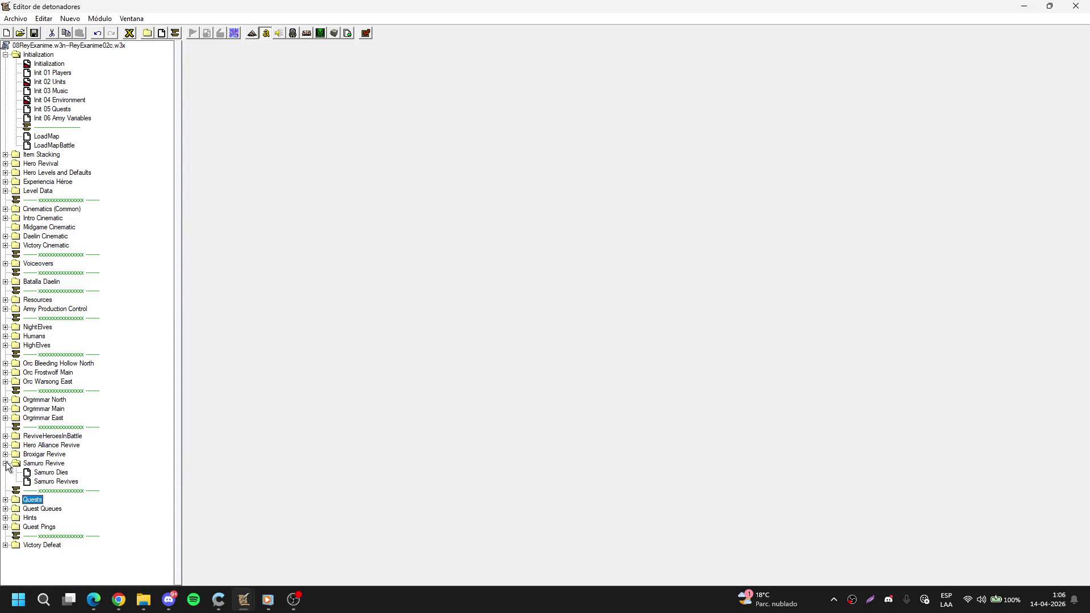
left_click(5, 464)
left_click(5, 436)
left_click(39, 446)
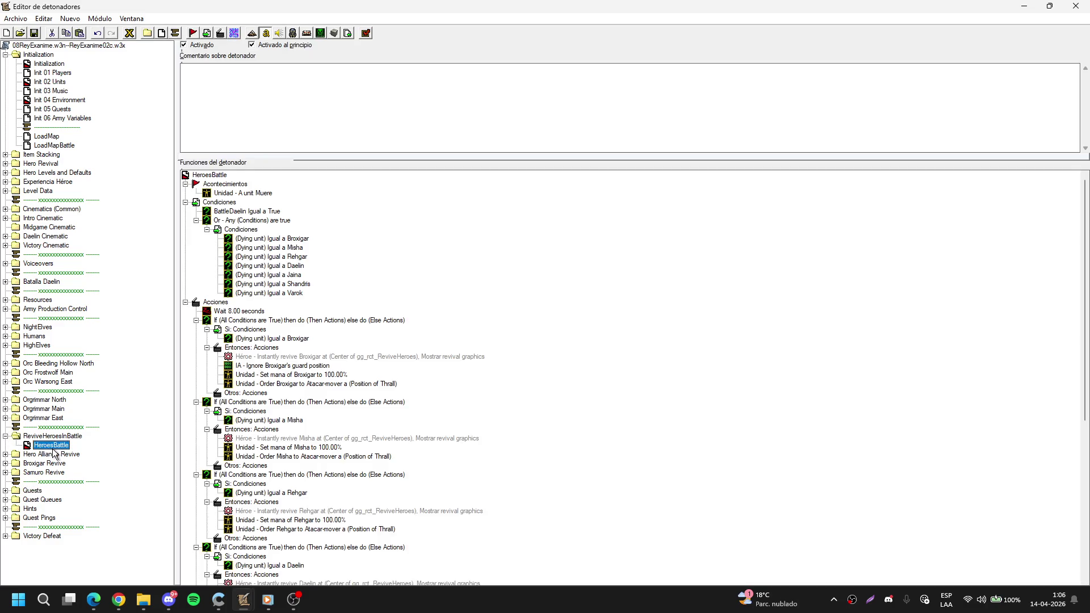
left_click(5, 436)
Check Orgrimmar East and Army Production Control, then expand the Batalla Daelin folder.
left_click(6, 419)
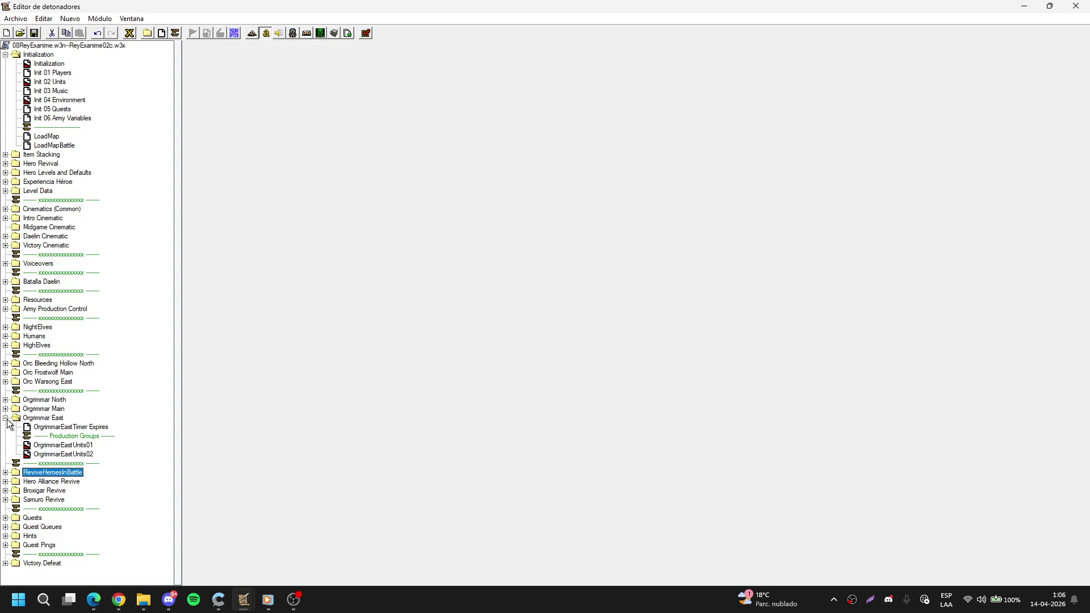
left_click(5, 419)
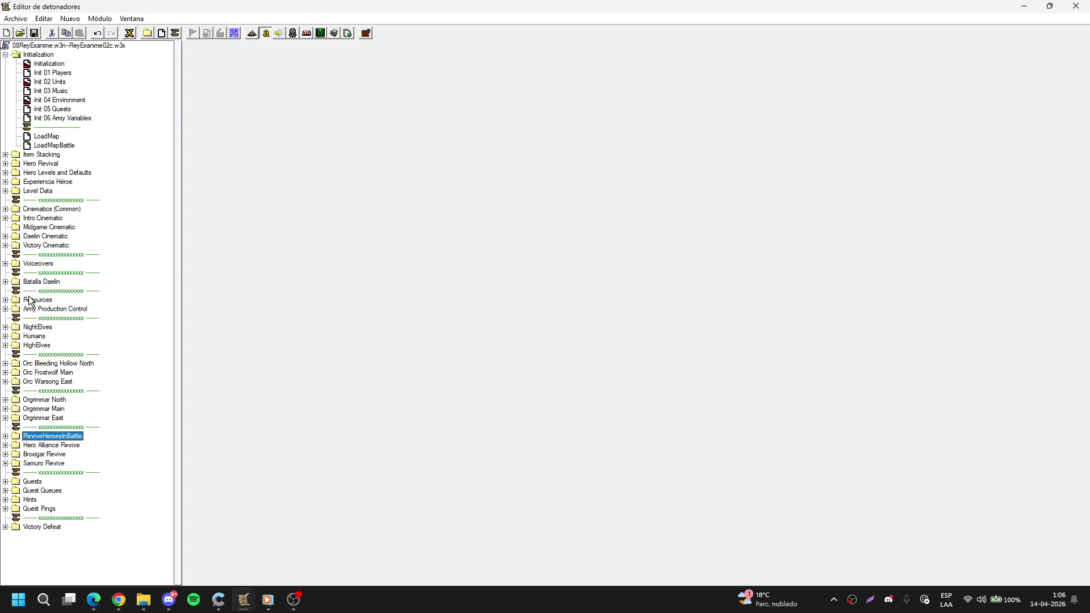
left_click(5, 309)
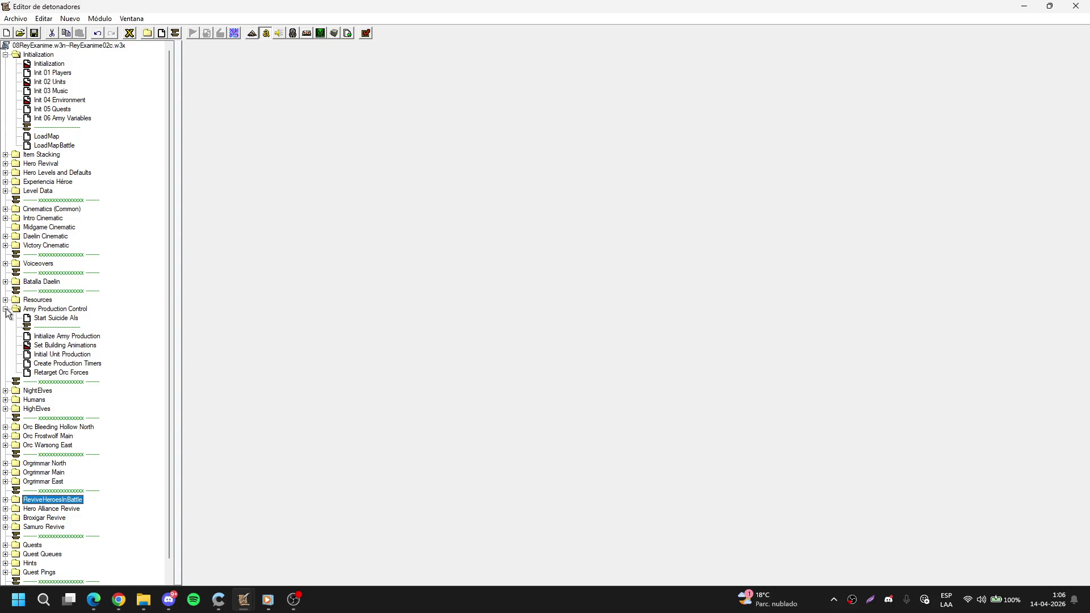
left_click(5, 309)
left_click(5, 282)
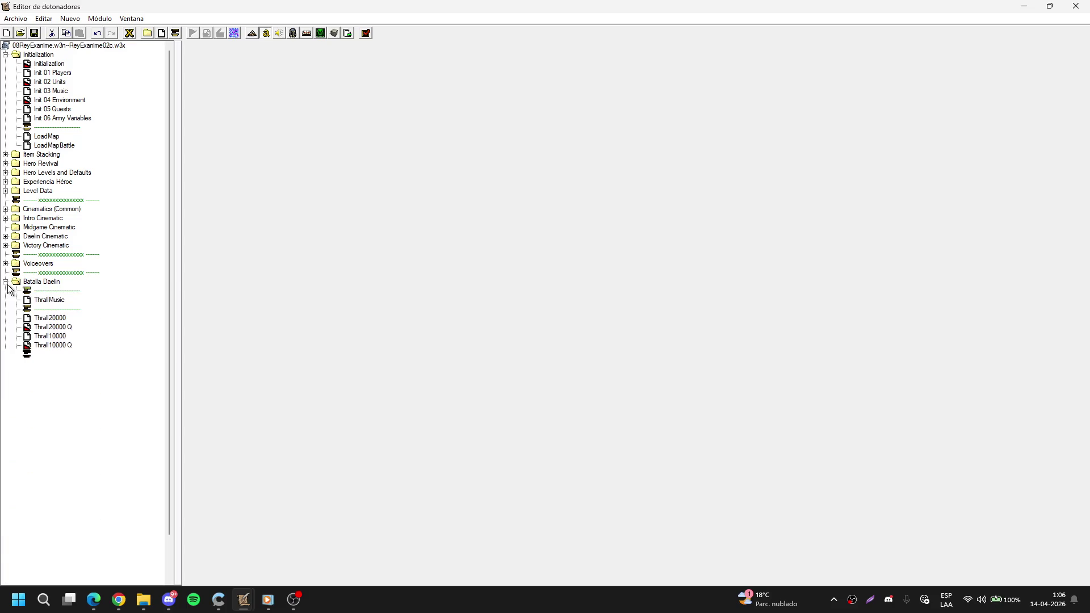
Rename the ThrallMusic and Thrall20000 triggers to DaelinMusic and Daelin20000.
left_click(50, 300)
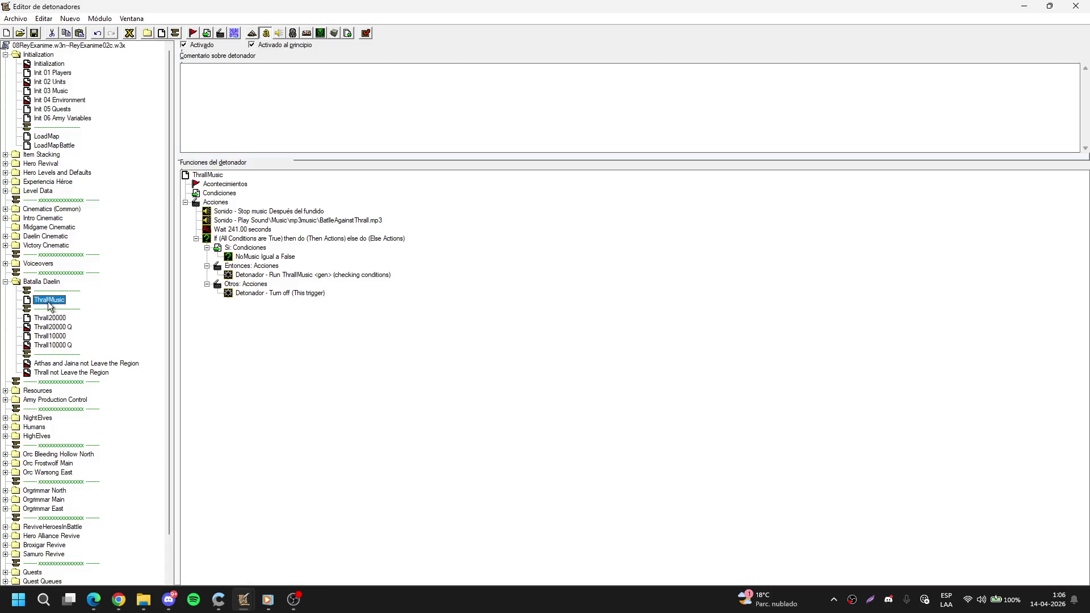
left_click(50, 301)
key("Home")
type("Daelin")
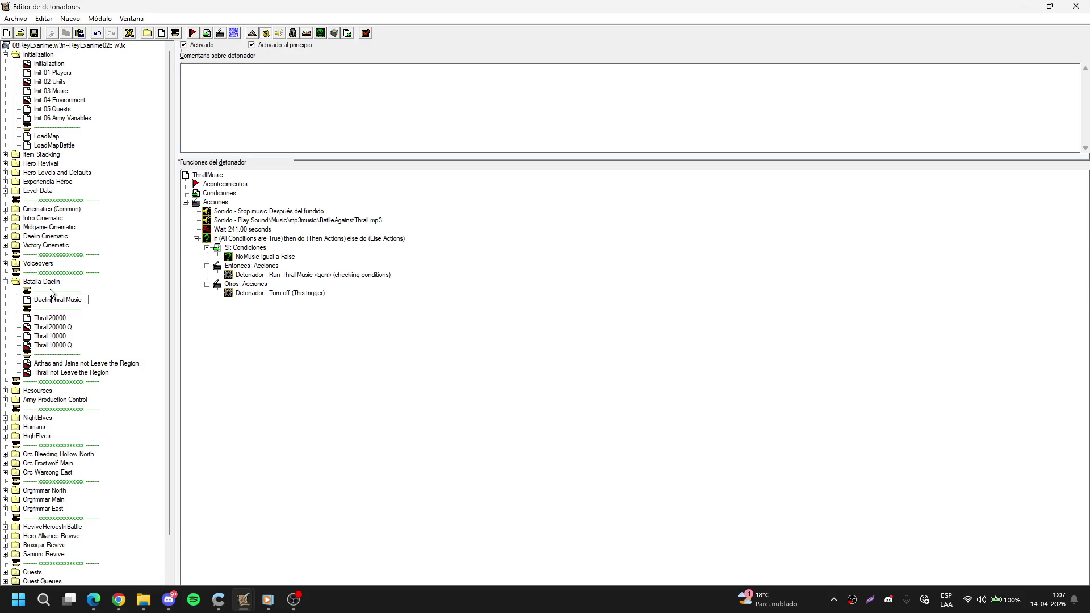
key("Delete")
key("Delete")
key("Delete")
key("BackSpace")
key("Return")
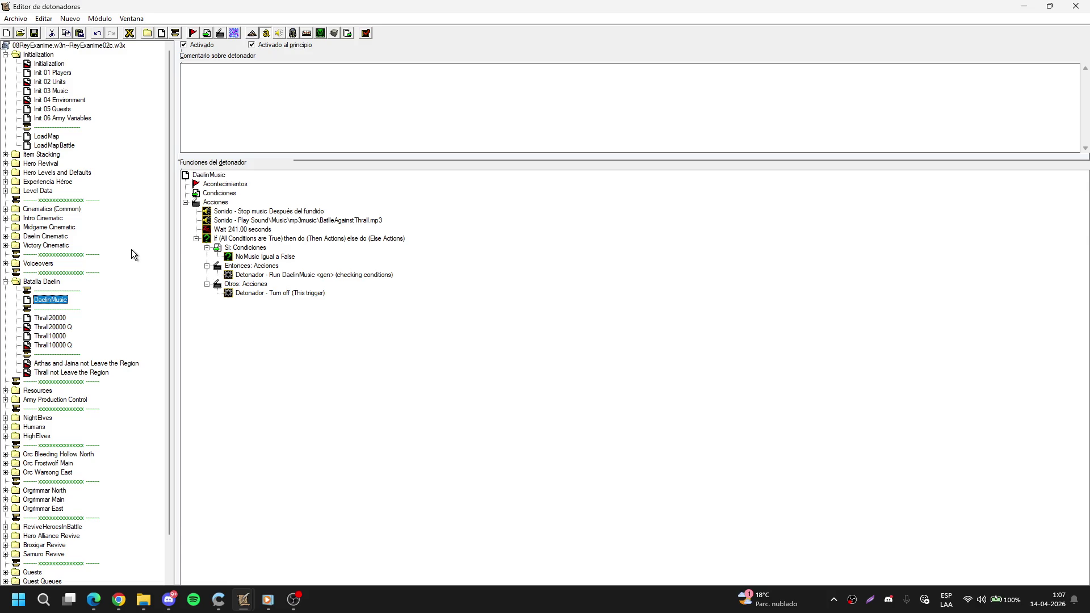
key("Down")
key("Down")
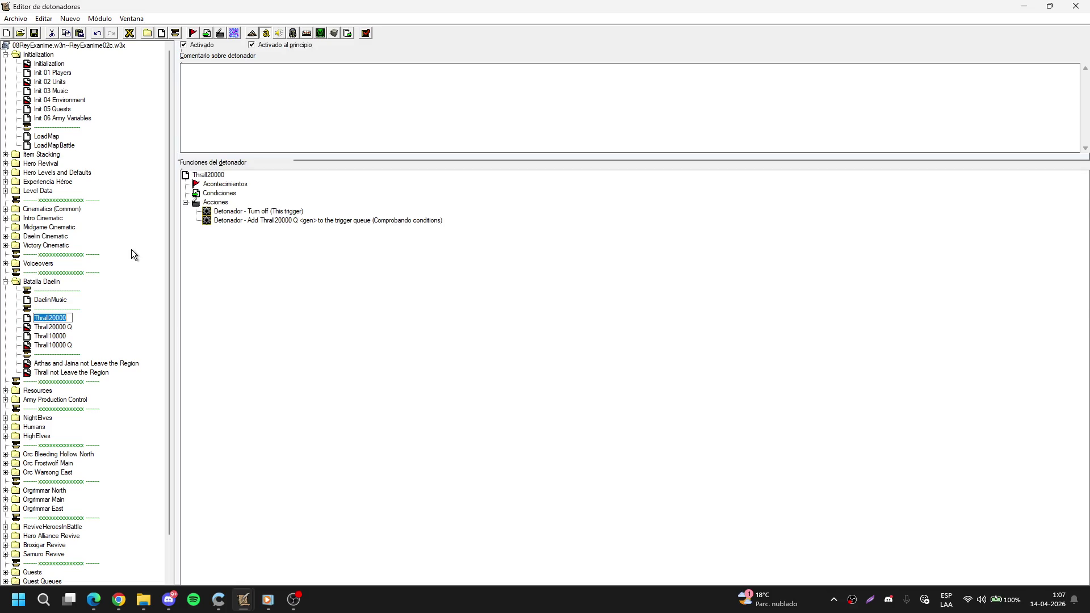
key("Home")
type("Daelin")
key("Delete")
key("Delete")
key("Delete")
key("Delete")
key("Return")
Rename the Thrall20000 Q trigger to Daelin20000 Q.
key("Down")
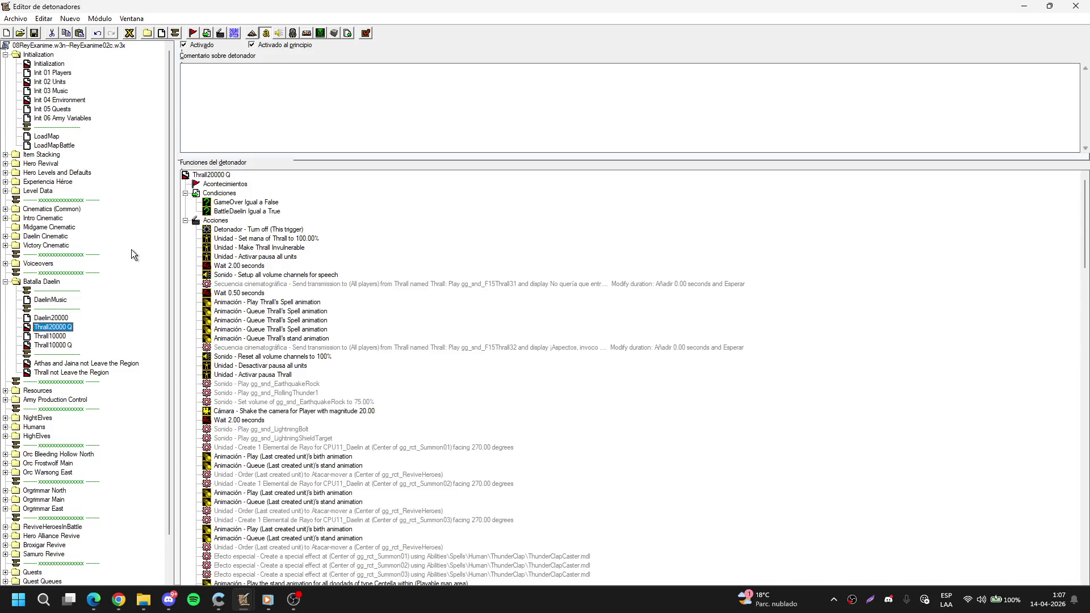
key("F2")
key("Home")
type("Daelin")
key("Delete")
key("Delete")
key("Delete")
Rename Thrall10000 and Thrall10000 Q to Daelin10000 and Daelin10000 Q.
key("Delete")
key("Delete")
key("Delete")
key("Return")
key("Down")
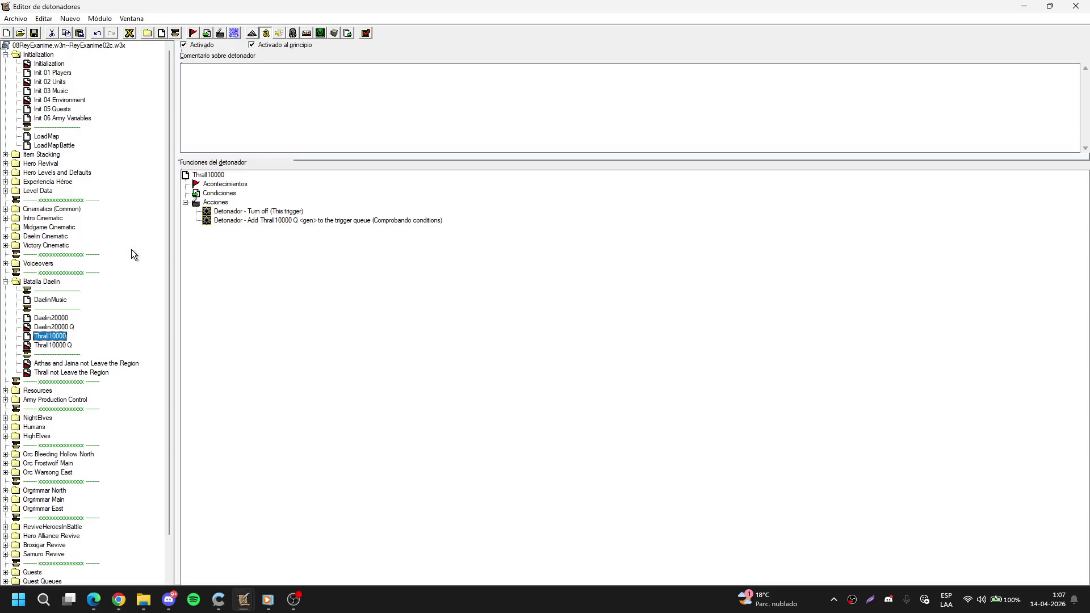
key("F2")
key("Home")
type("Daelin")
key("Delete")
key("Delete")
key("Delete")
key("Return")
key("Down")
key("F2")
key("Home")
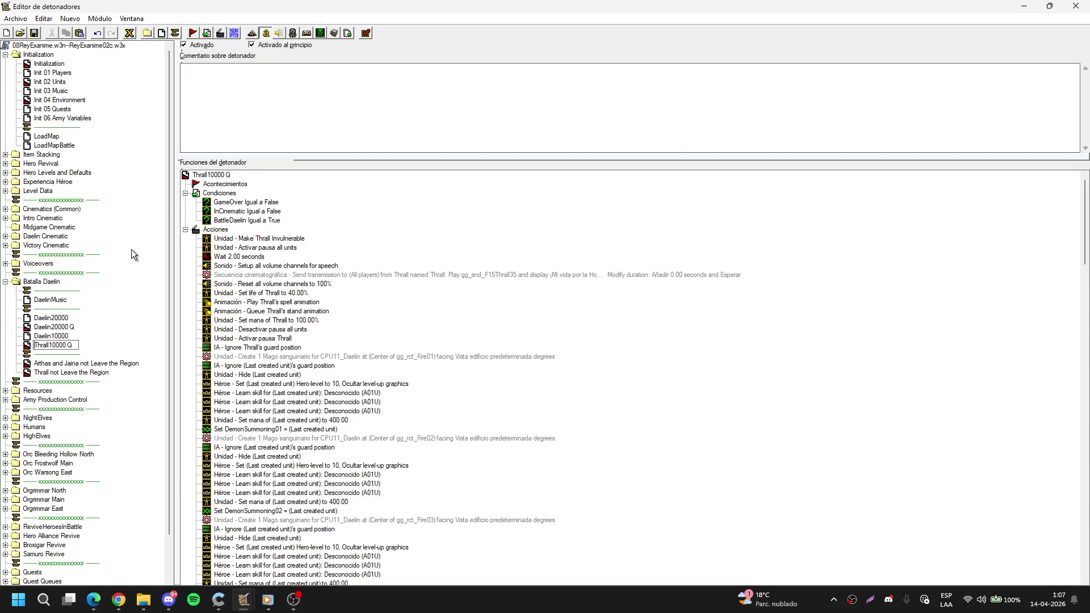
type("Daelin")
key("Delete")
key("Delete")
key("Delete")
key("Delete")
key("Return")
Delete the Arthas and Jaina not Leave the Region trigger, confirming and dismissing the warning.
left_click(88, 365)
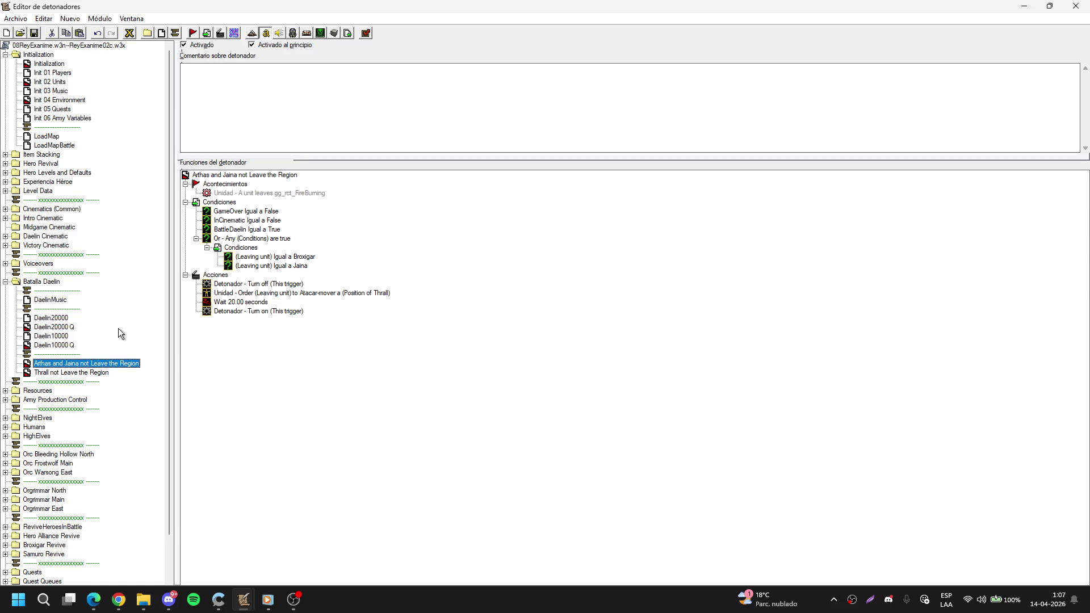
key("Delete")
key("Return")
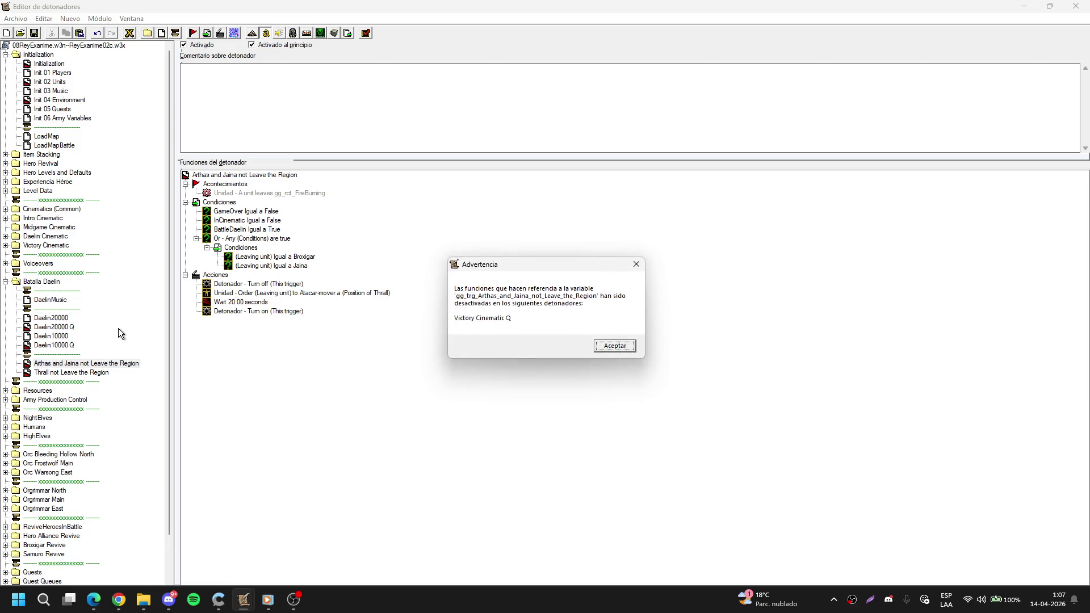
key("Return")
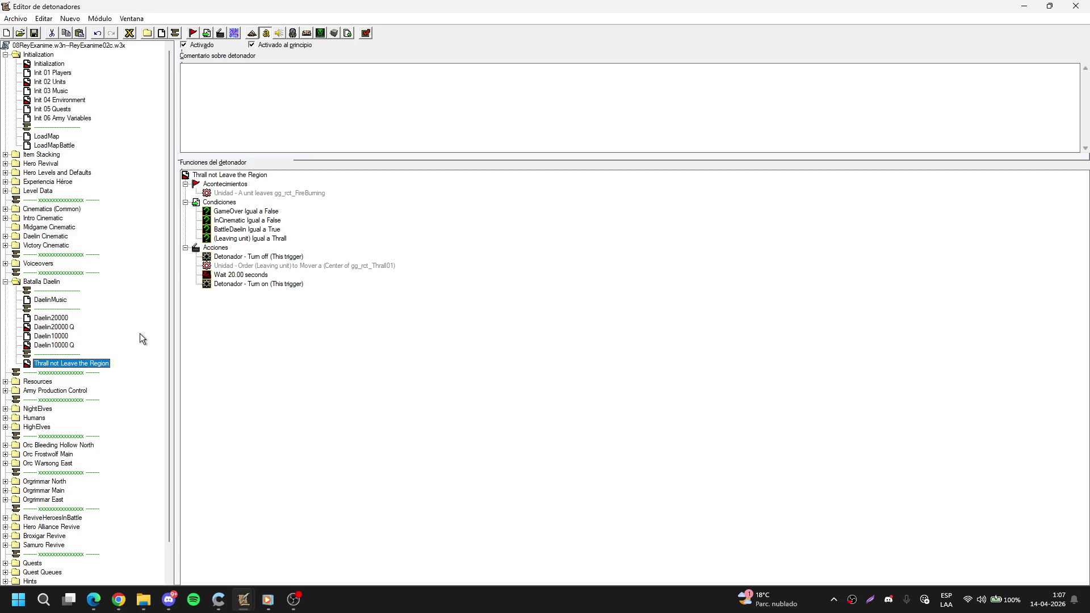
Rename Thrall not Leave the Region to Daelin not Leave the Region and collapse Batalla Daelin.
left_click(50, 366)
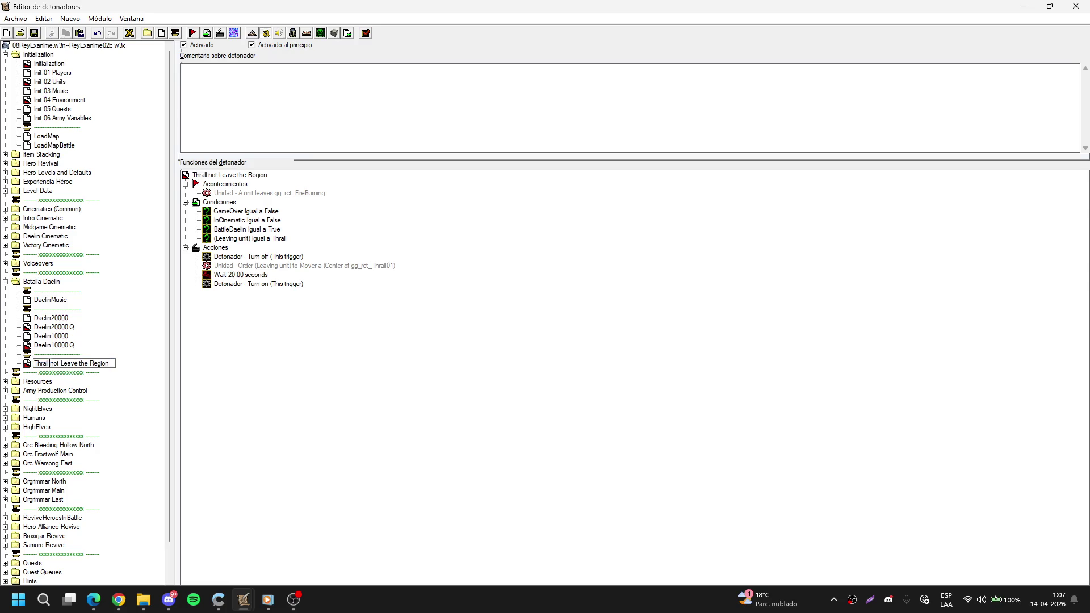
double_click(50, 366)
type("Daelin")
key("Return")
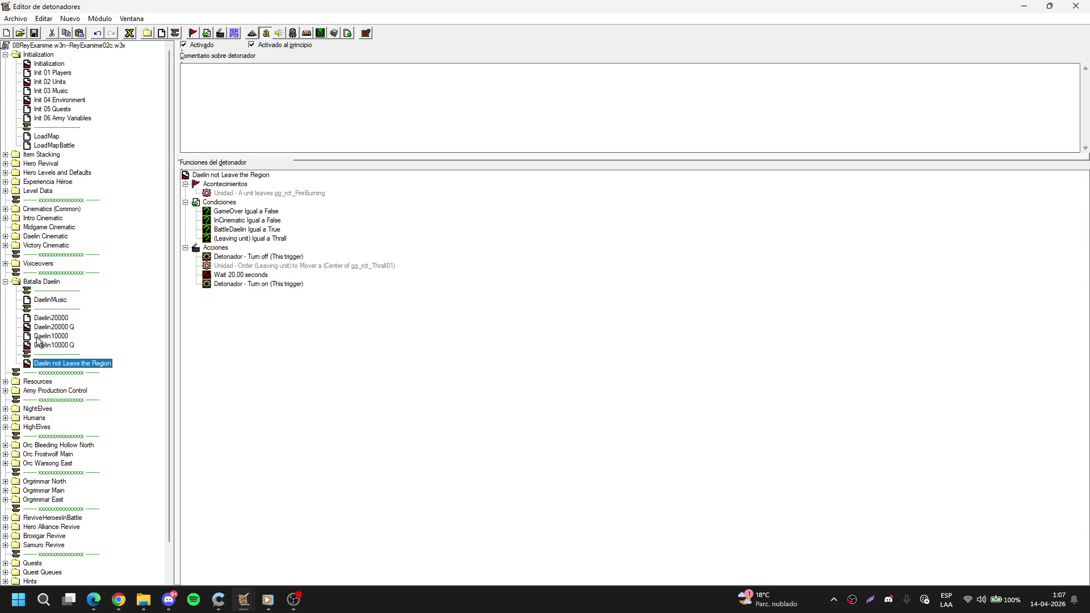
double_click(15, 282)
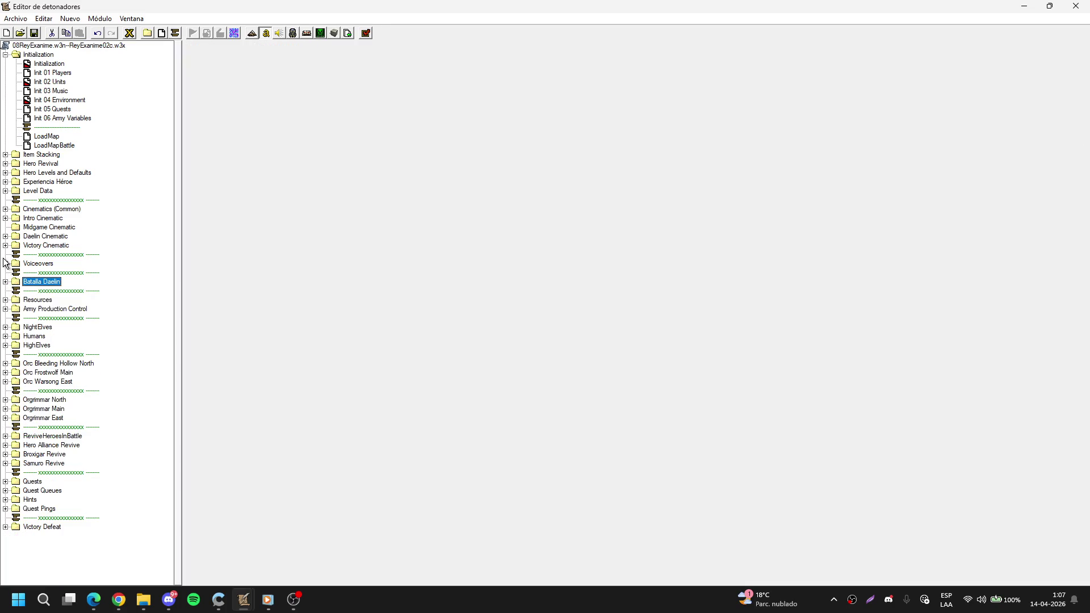
Browse the Voiceovers, Level Data, Intro Cinematic, Hero Revival and Item Stacking folders, viewing Item Stack.
left_click(7, 263)
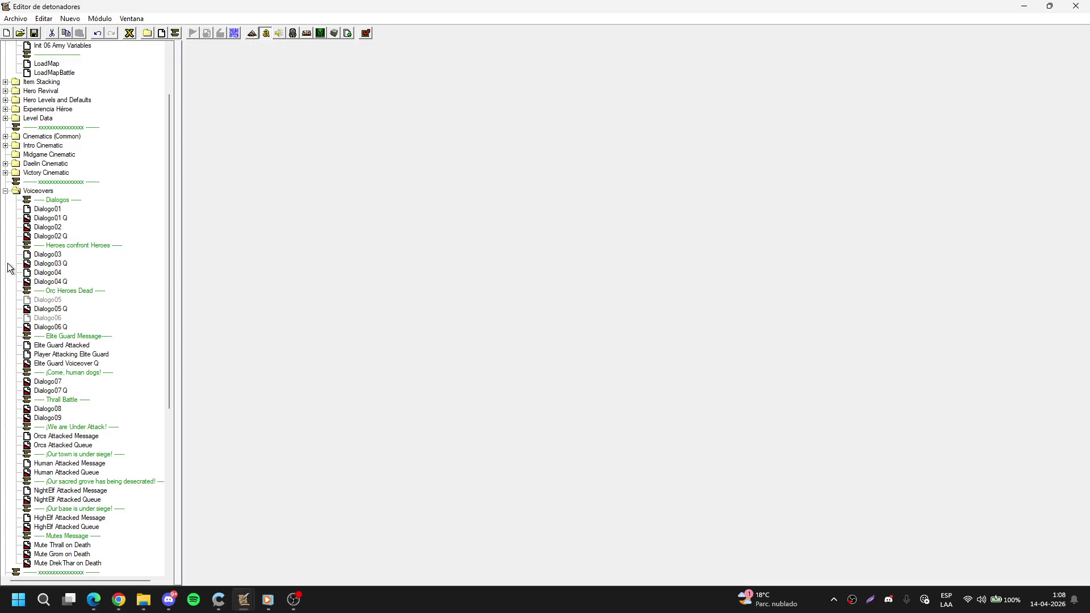
left_click(17, 192)
left_click(7, 191)
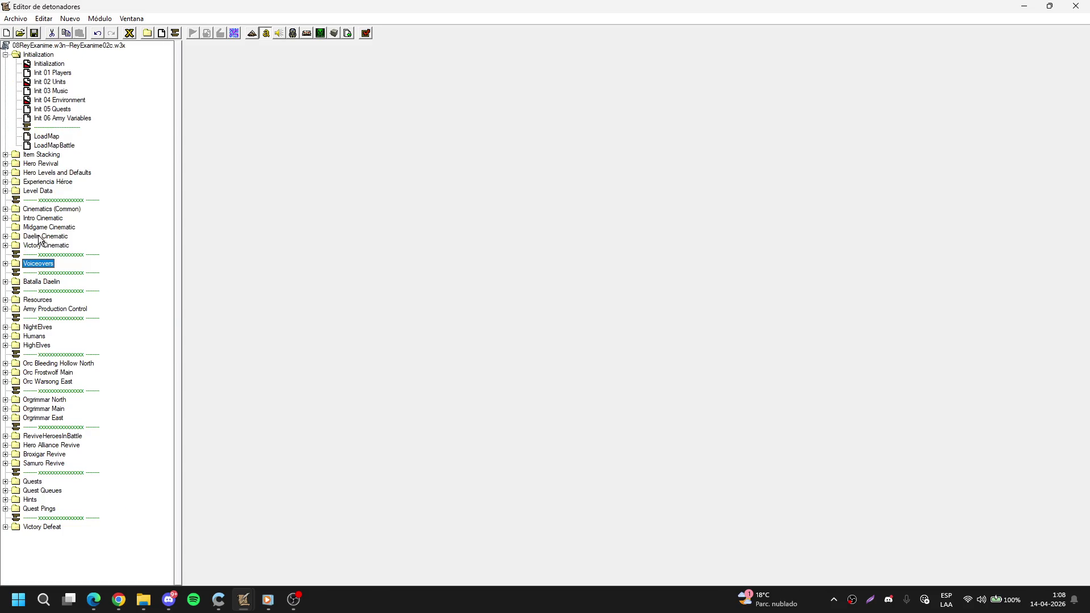
left_click(6, 191)
left_click(5, 191)
left_click(5, 218)
left_click(5, 218)
left_click(5, 218)
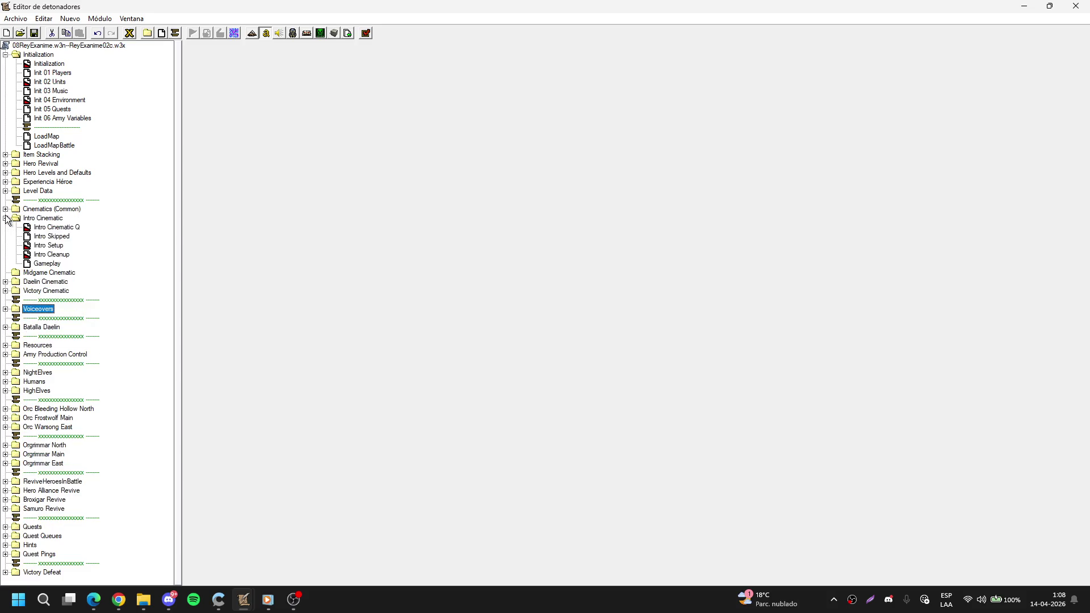
left_click(5, 218)
left_click(5, 155)
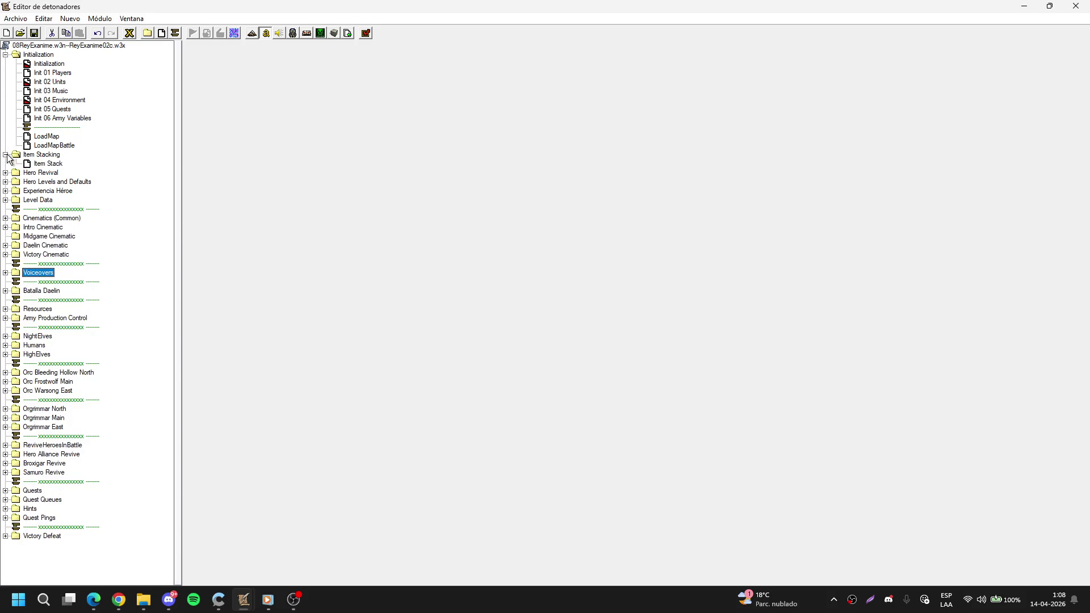
left_click(5, 155)
left_click(5, 163)
left_click(5, 164)
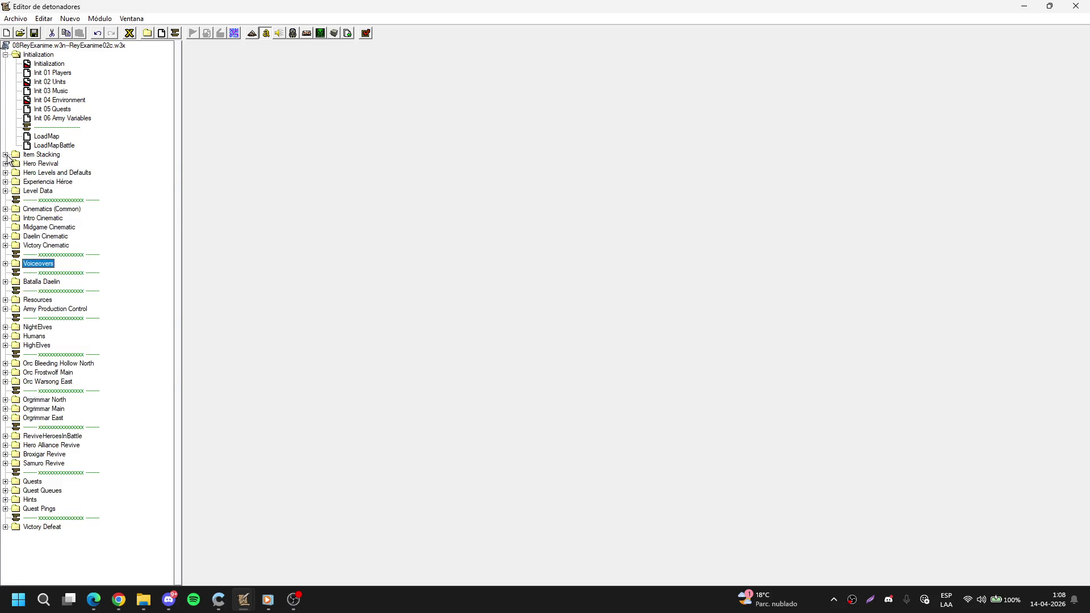
left_click(5, 155)
left_click(49, 164)
Open the ReyExanime02a.w3x map from the Custom\WarcraftIIIAlterno2.0 folder.
key("ctrl+o")
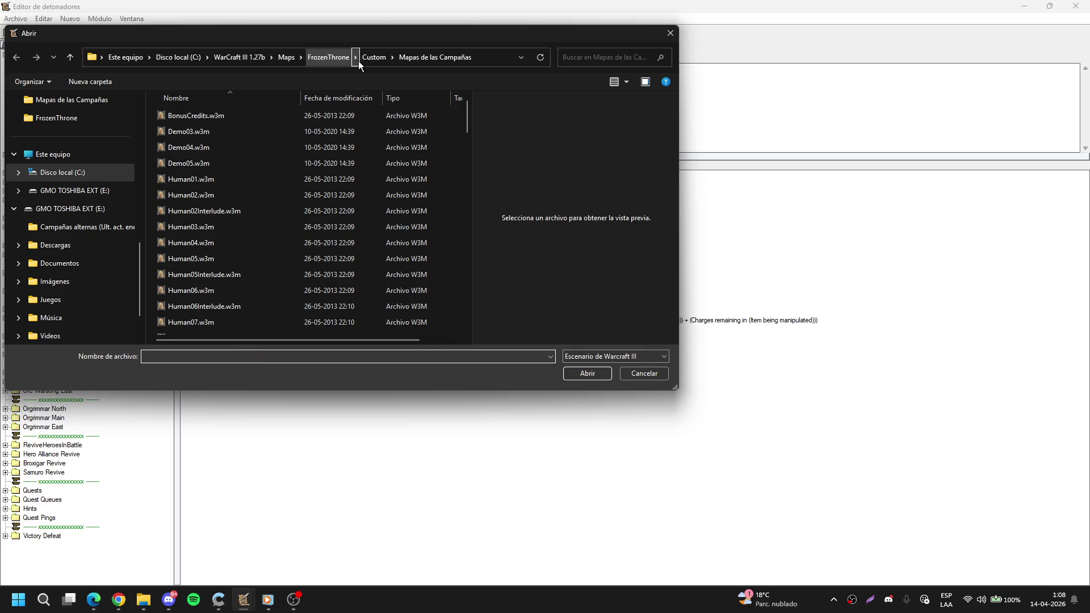
left_click(375, 57)
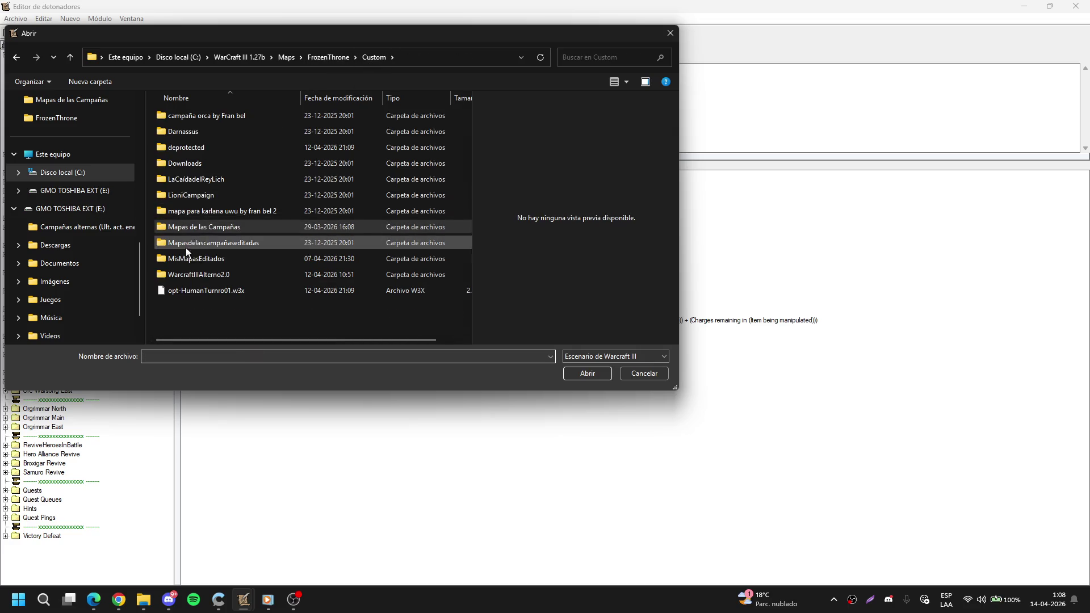
double_click(183, 274)
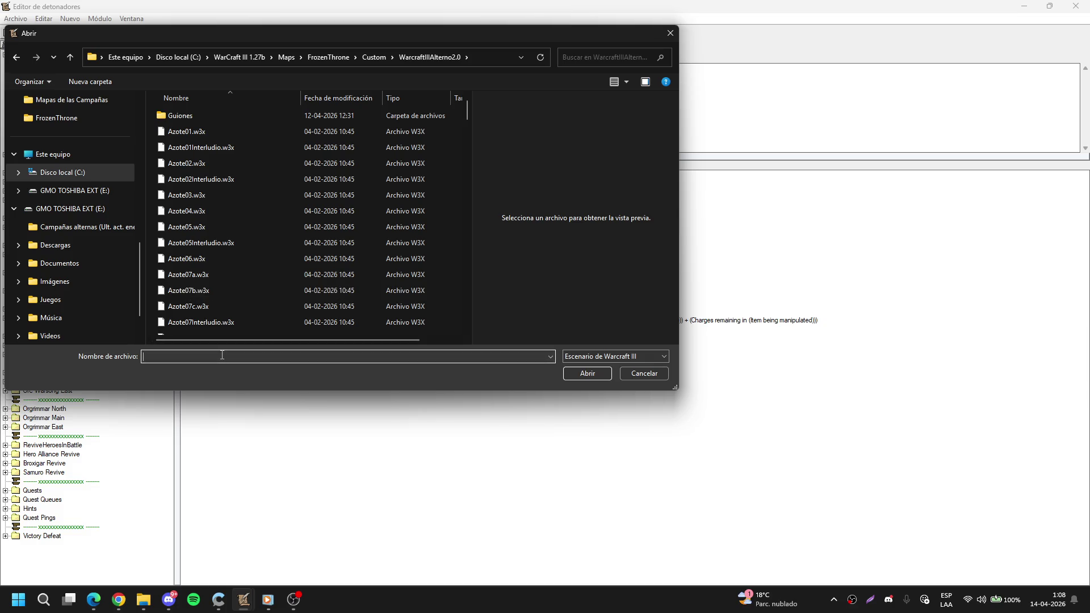
type("rey")
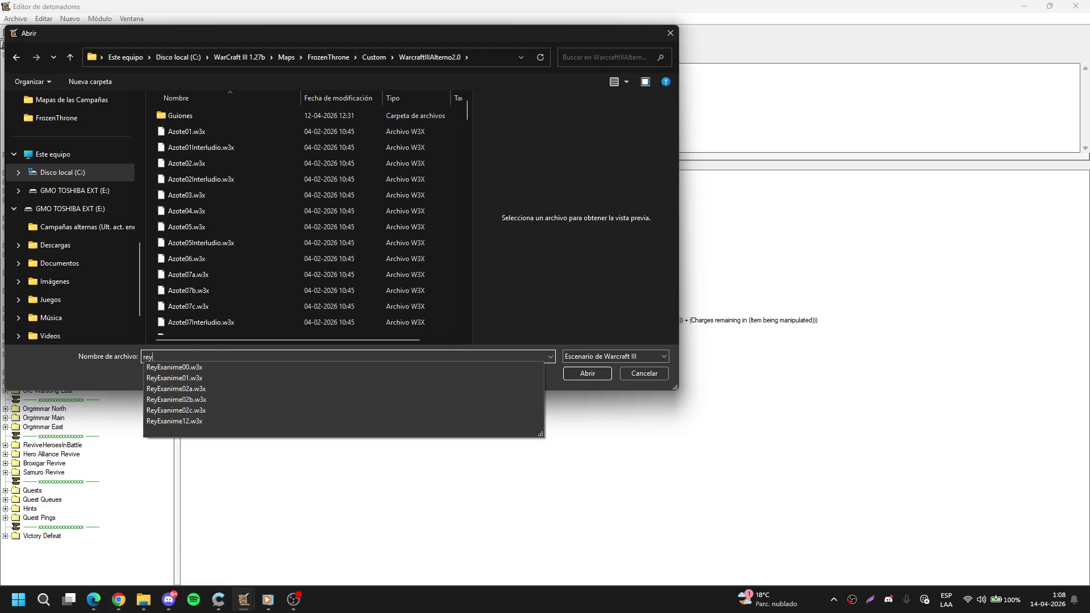
left_click(208, 391)
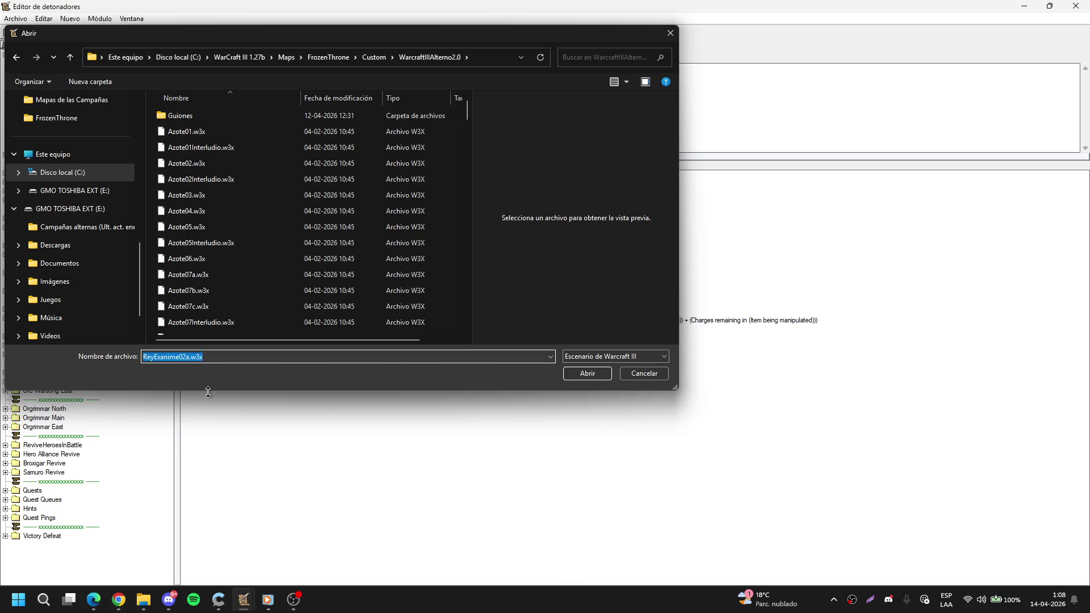
key("Return")
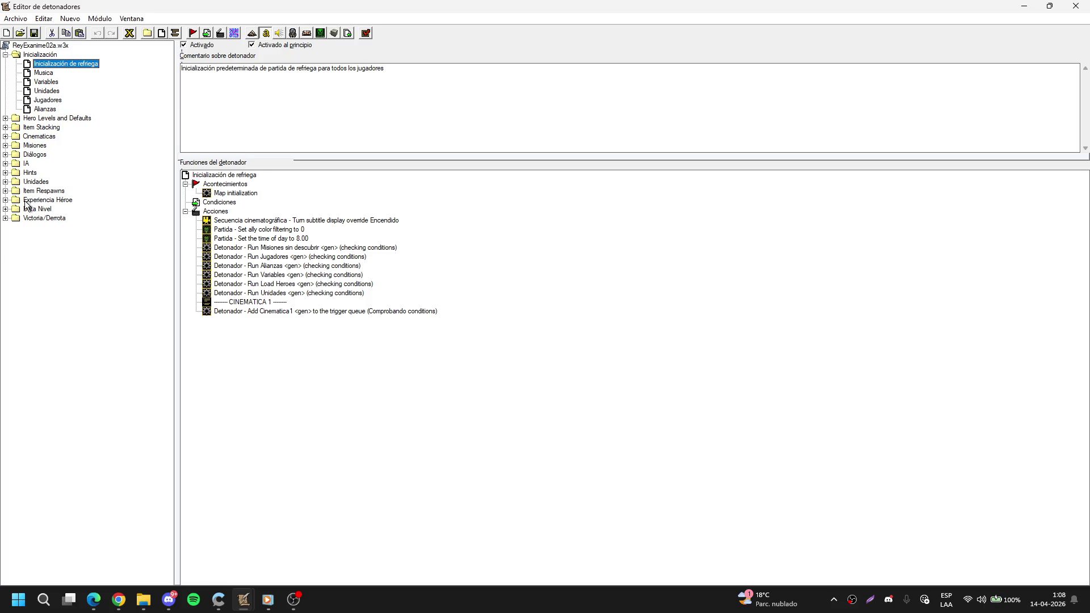
Copy the Misha trigger from the Item Stacking folder.
left_click(5, 127)
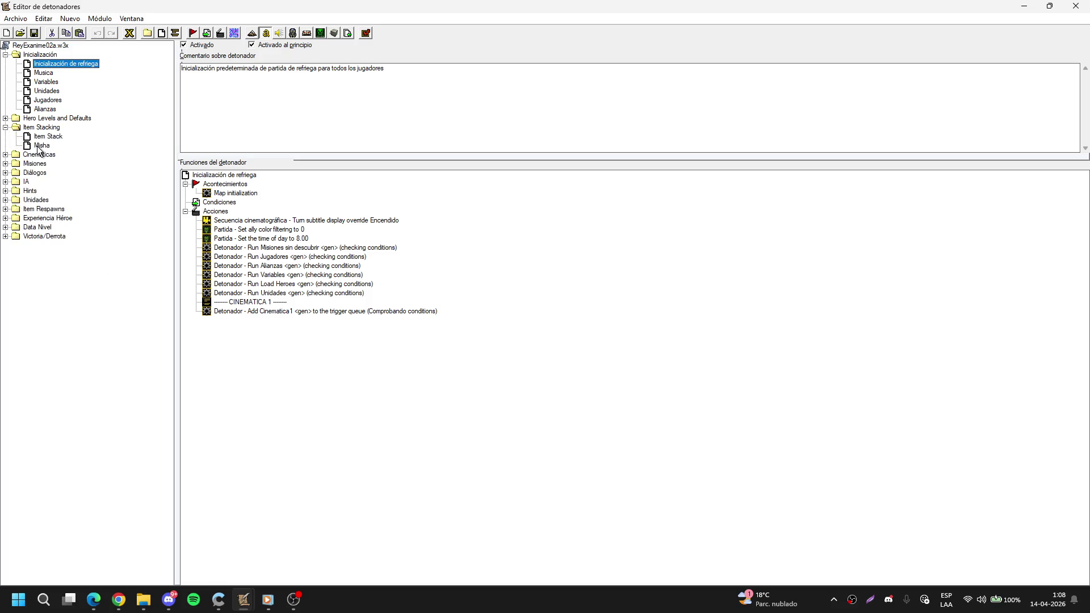
left_click(39, 146)
key("ctrl+s")
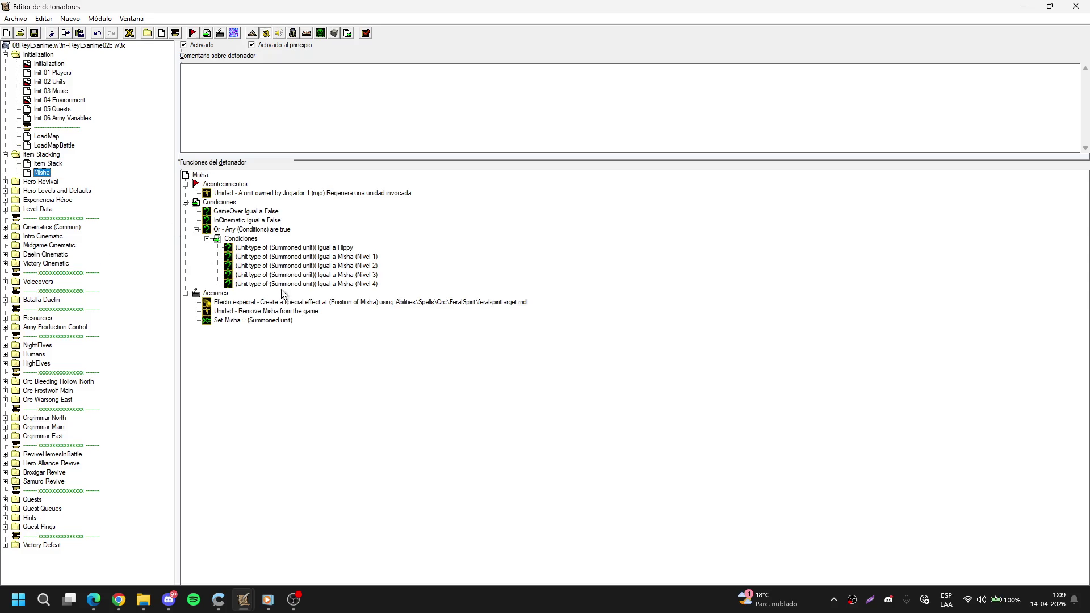
Remove the Flippy condition from Misha and set its event player to Jugador 2 (azul).
left_click(351, 249)
key("Delete")
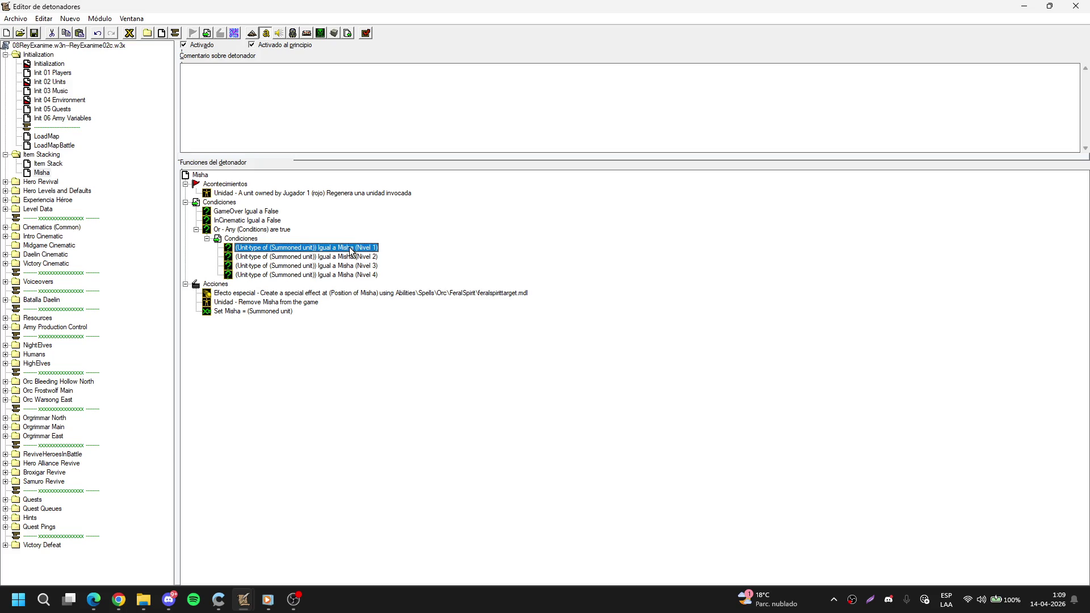
double_click(367, 194)
key("Down")
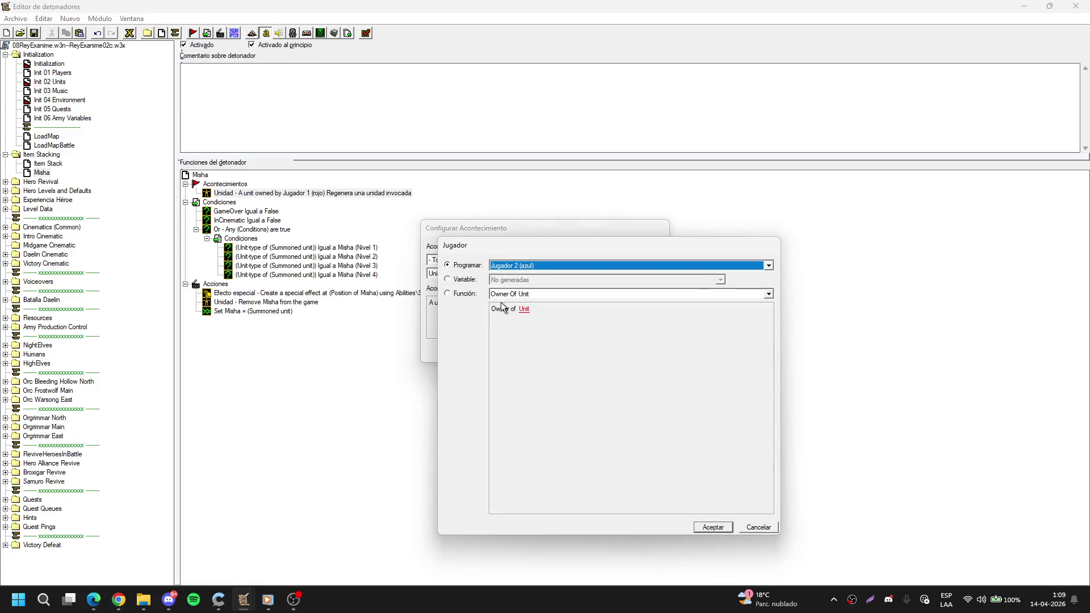
key("Return")
key("Return")
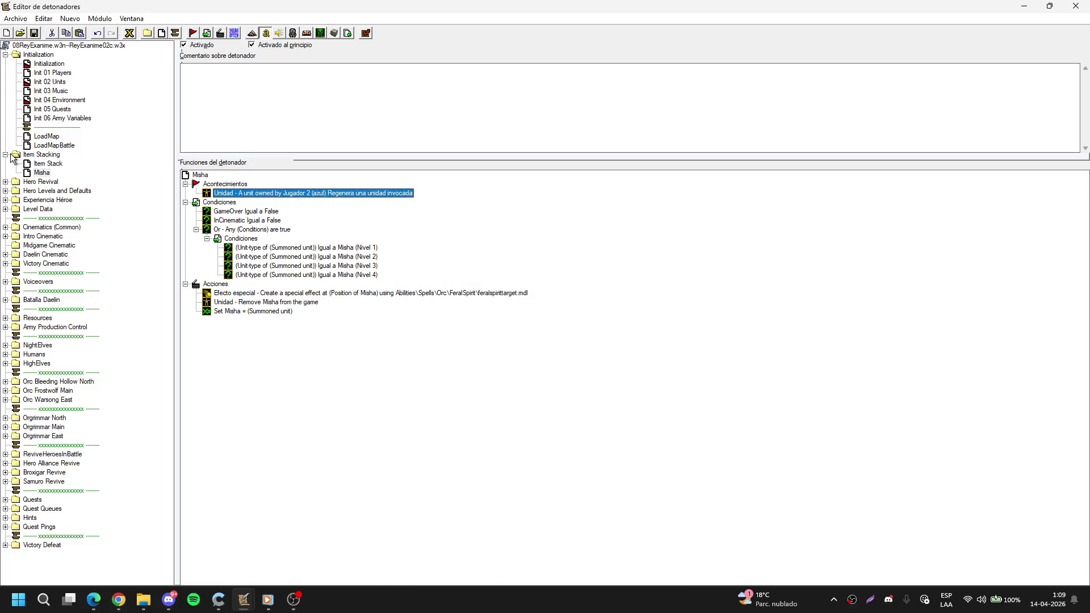
left_click(5, 155)
left_click(5, 172)
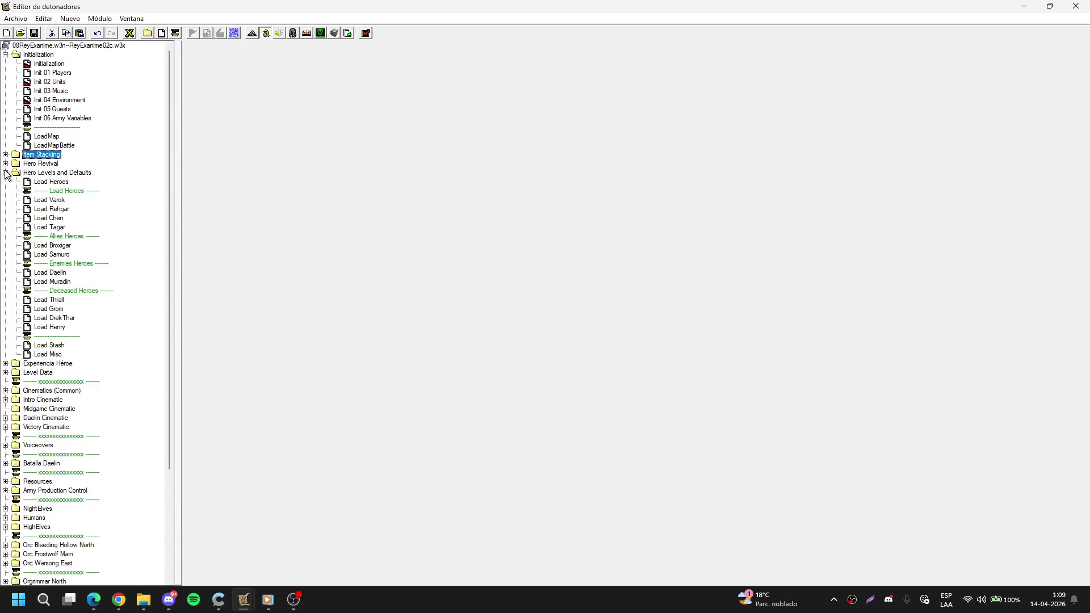
Review the Load Heroes, Samuro experience and Hero Revival resurrection-stone triggers.
left_click(7, 180)
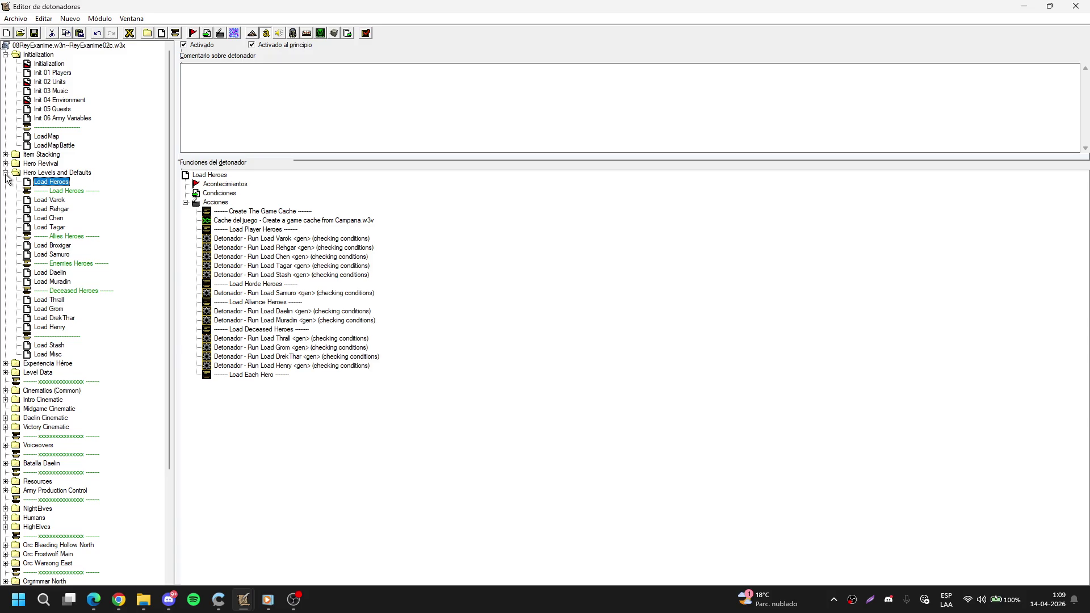
left_click(6, 173)
left_click(6, 173)
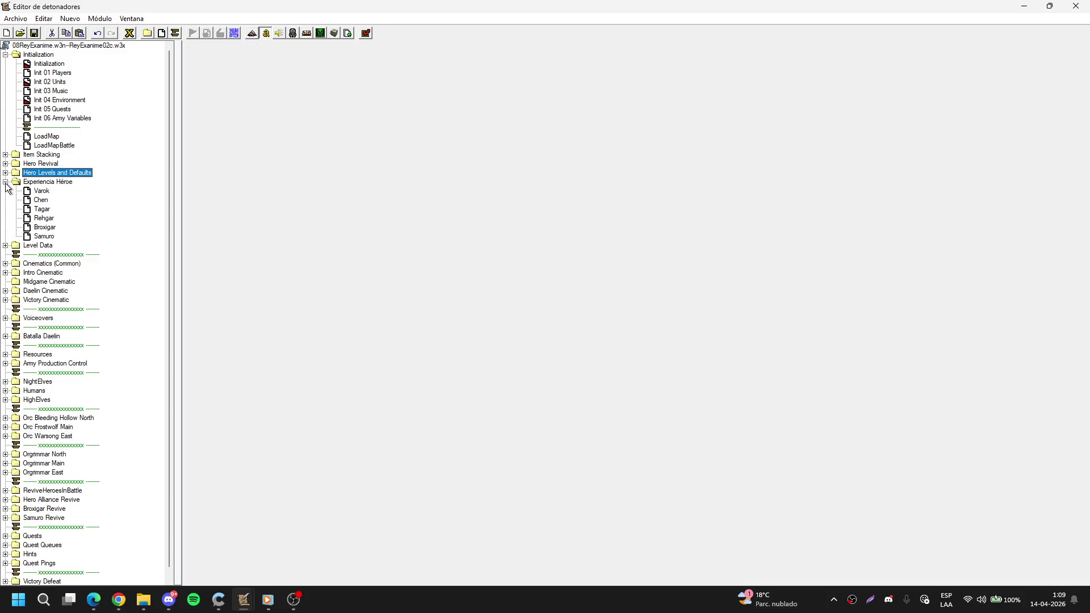
left_click(6, 174)
left_click(6, 182)
left_click(41, 235)
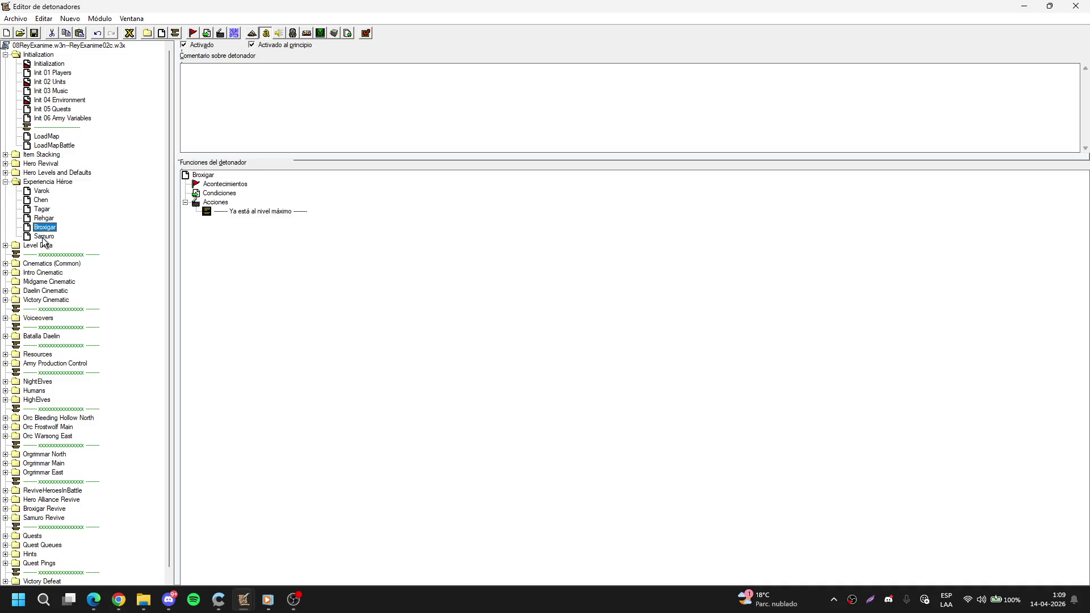
left_click(6, 182)
left_click(5, 163)
left_click(57, 173)
left_click(54, 182)
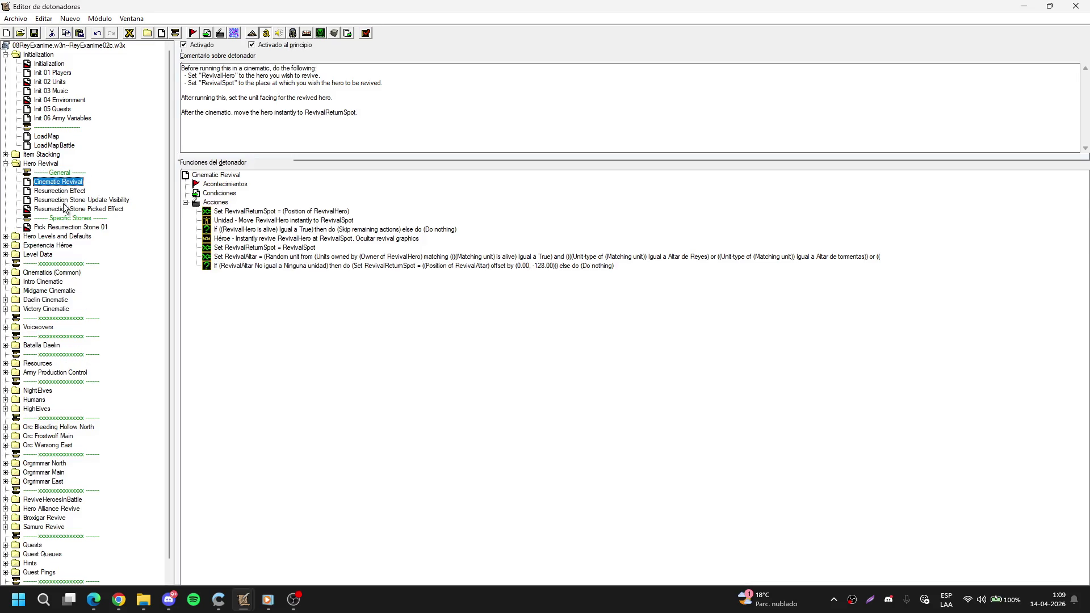
left_click(80, 209)
left_click(85, 227)
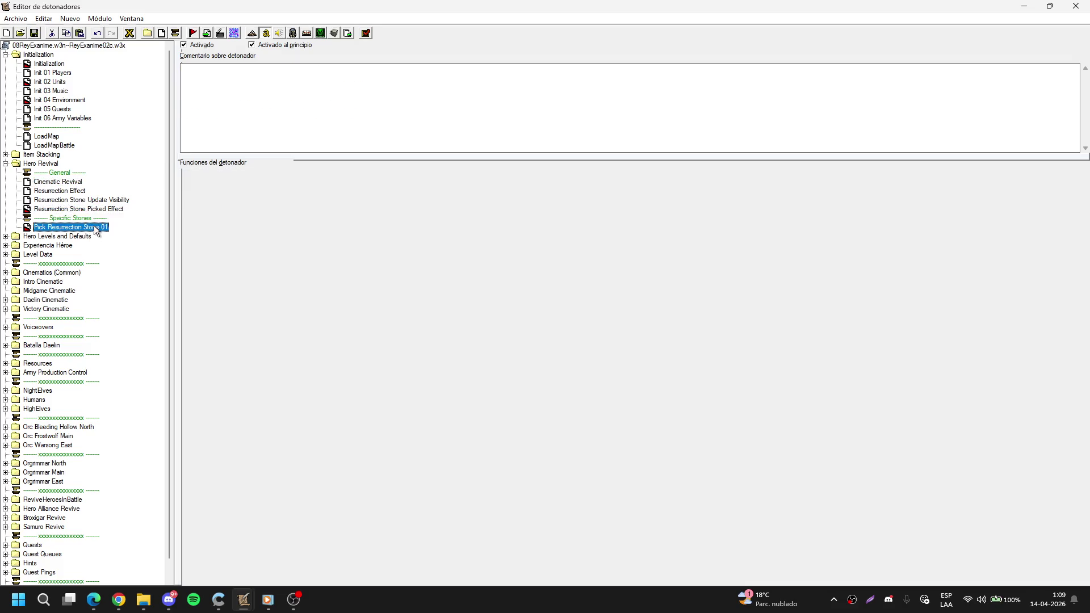
left_click(6, 164)
Check the Item Stacking folder, then minimize the trigger editor to return to the map.
left_click(6, 154)
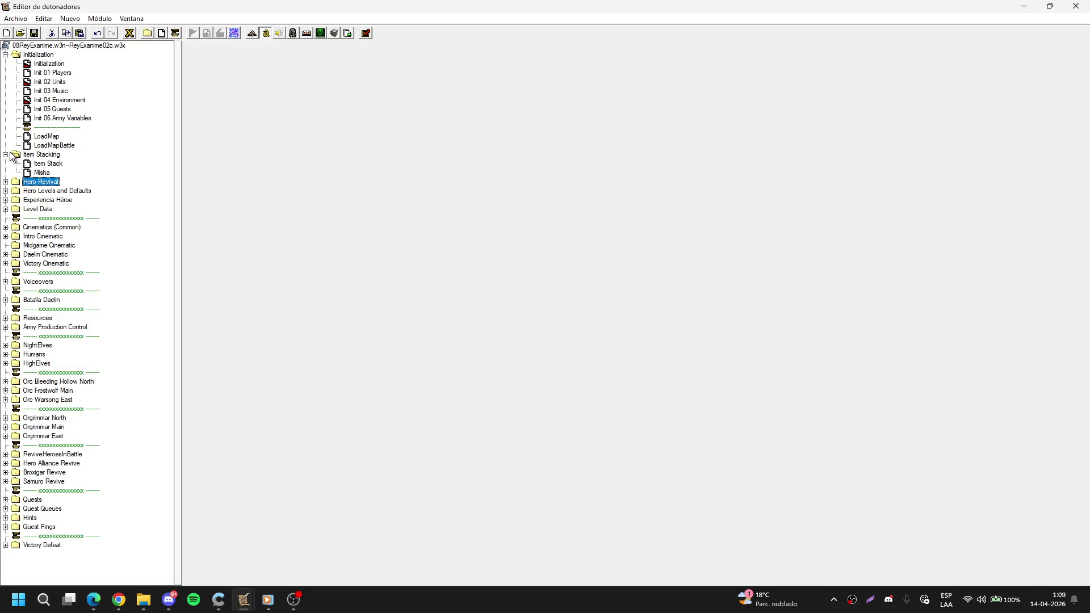
left_click(5, 154)
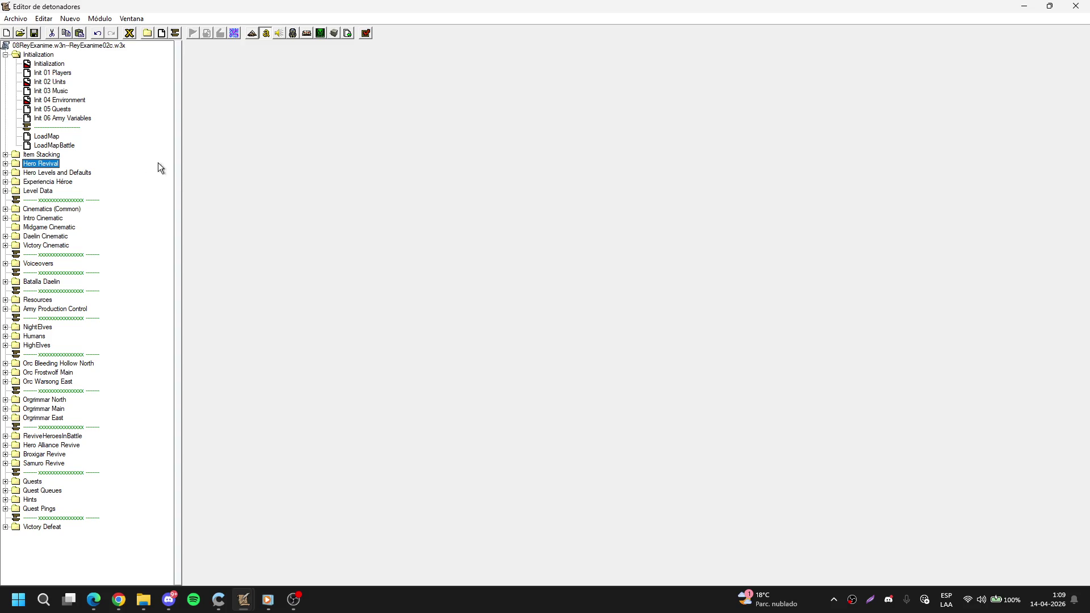
left_click(1050, 6)
left_click(993, 61)
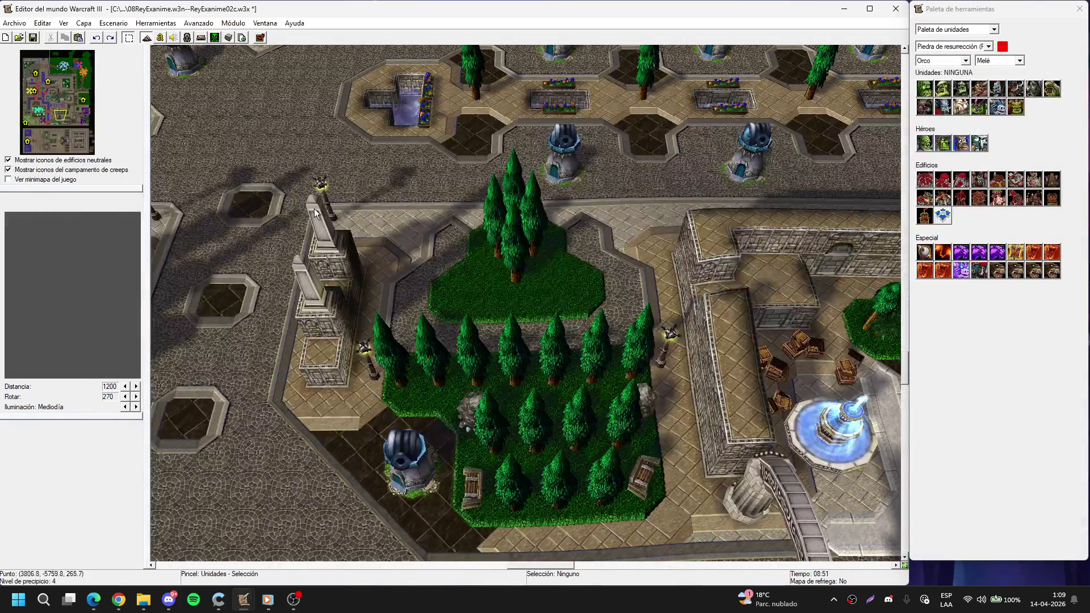
Pan around the city plaza and save the map with Ctrl+S.
left_click(58, 118)
left_click(63, 123)
key("Down")
key("Right")
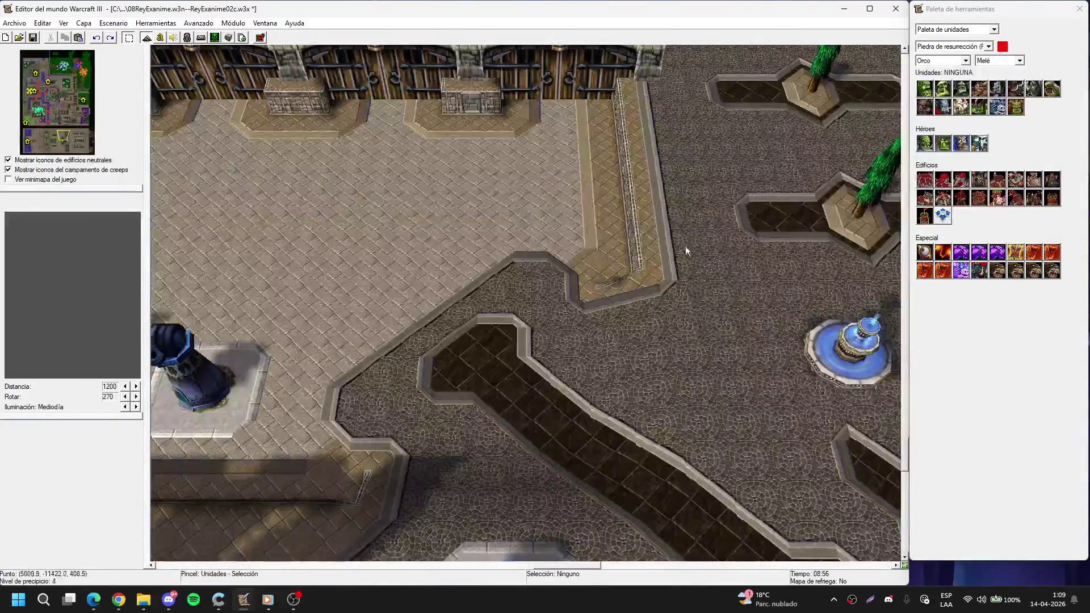
key("Right")
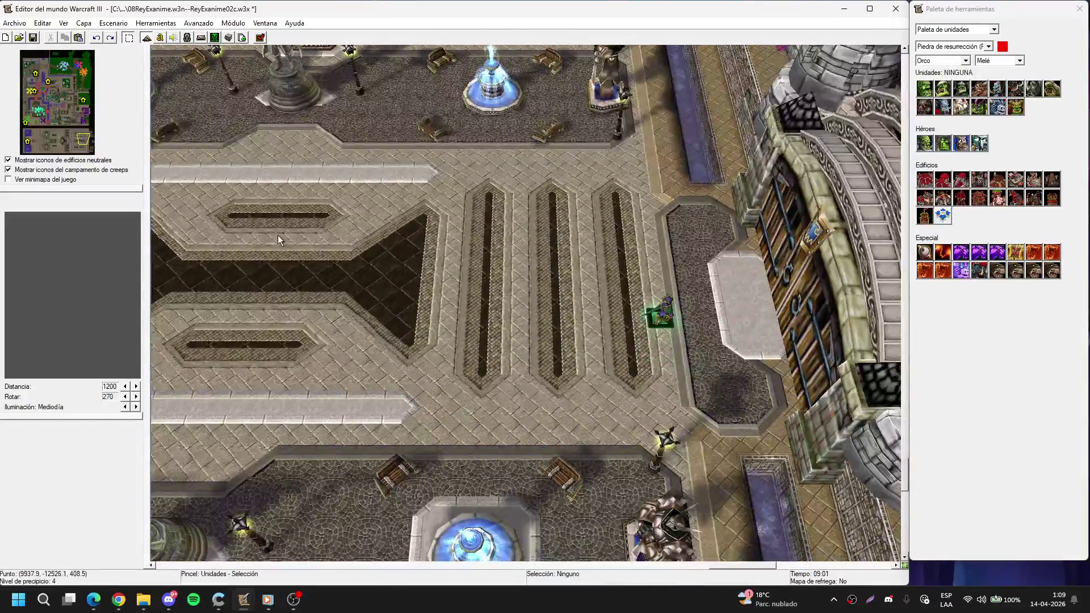
key("Left")
key("Up")
key("ctrl+s")
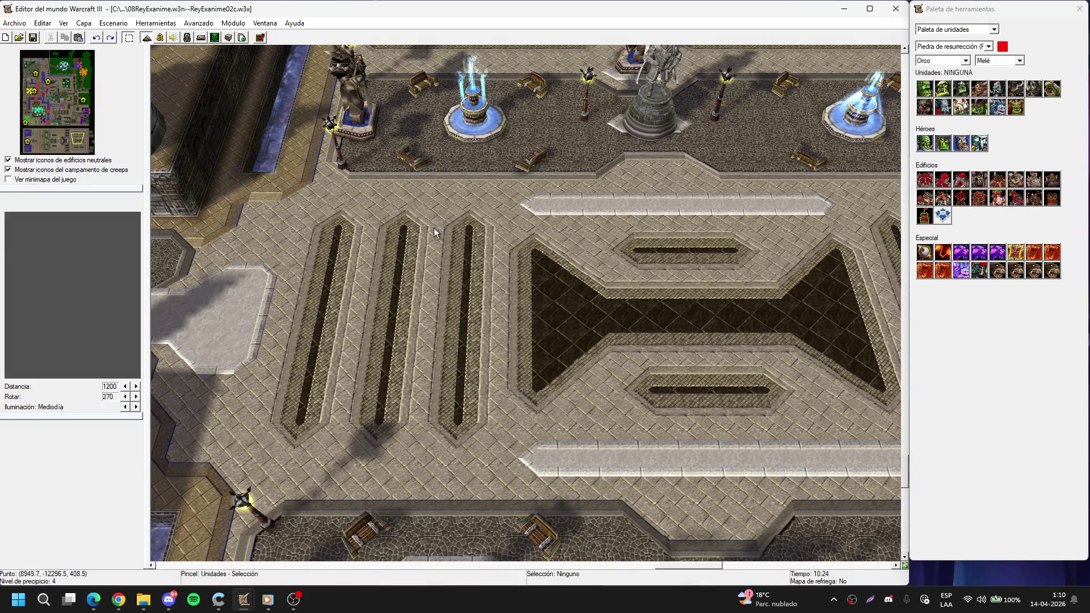
Look over the towers, fountains and right-side buildings, zooming in and out.
mouse_move(384, 213)
left_mouse_down()
mouse_move(578, 219)
mouse_move(463, 175)
mouse_move(508, 175)
left_mouse_up()
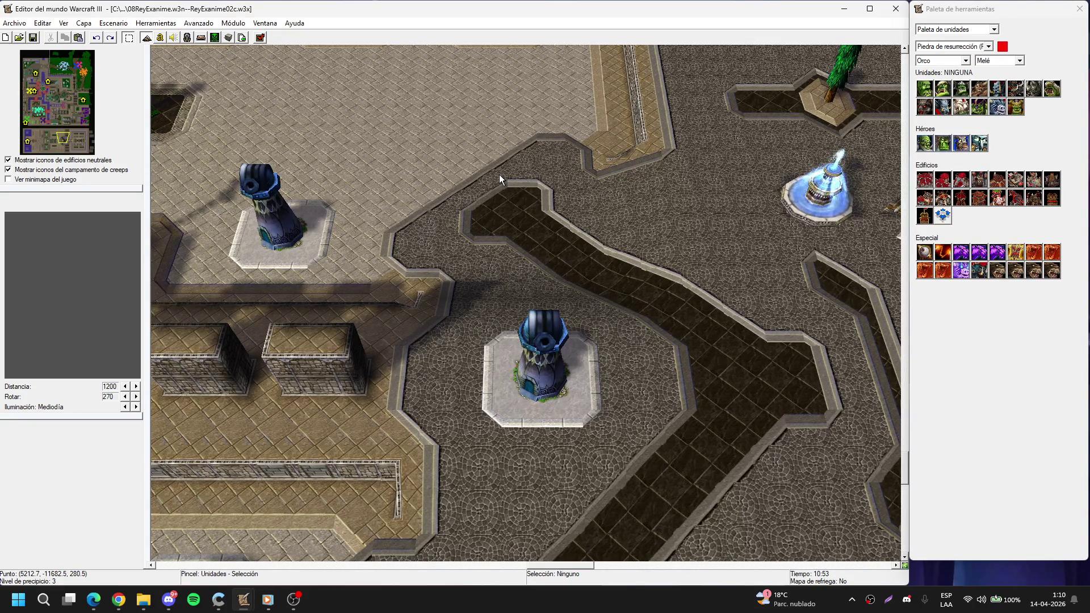
key("Right")
key("Down")
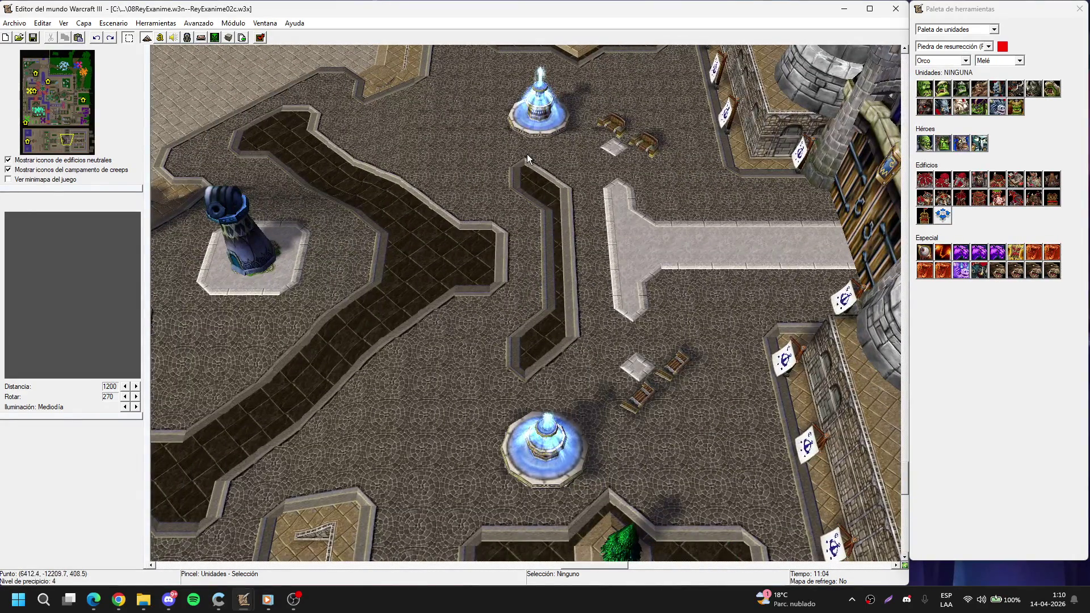
scroll(432, 224, "up", 5)
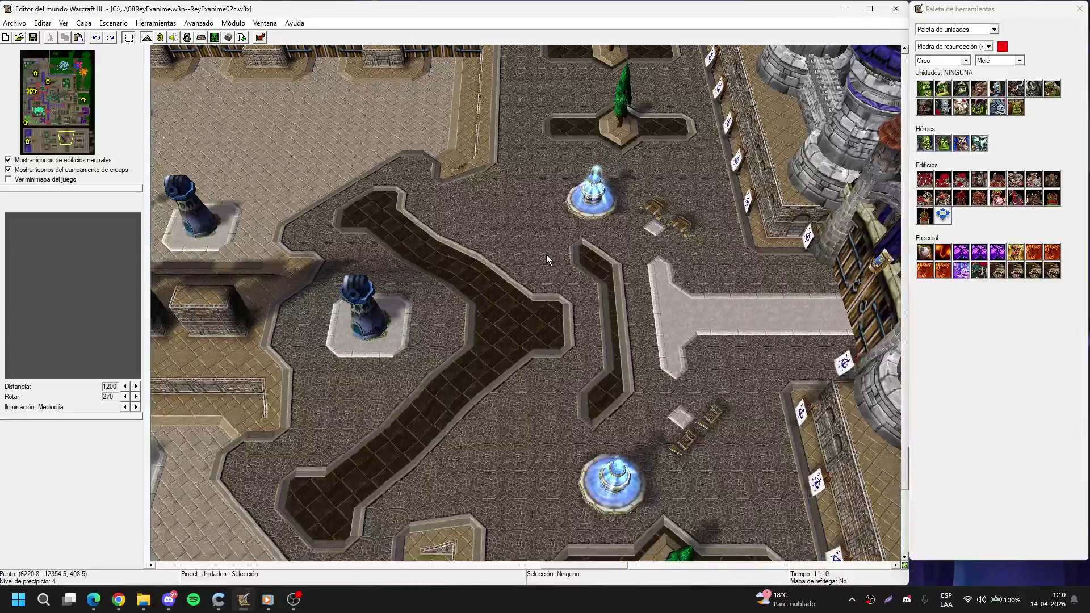
scroll(283, 230, "down", 8)
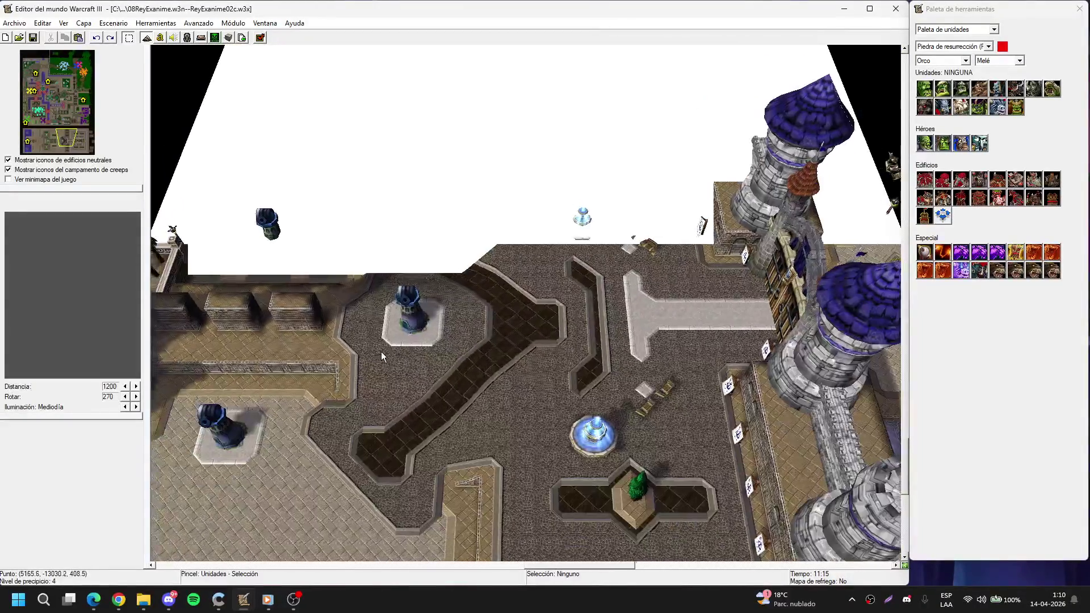
scroll(495, 247, "up", 3)
scroll(498, 233, "up", 2)
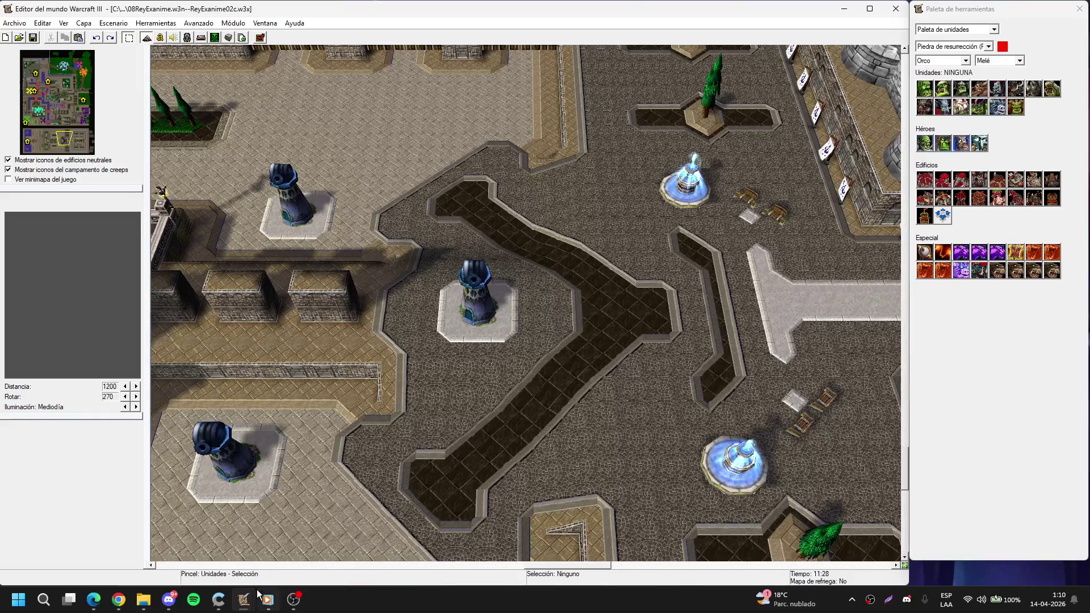
mouse_move(291, 595)
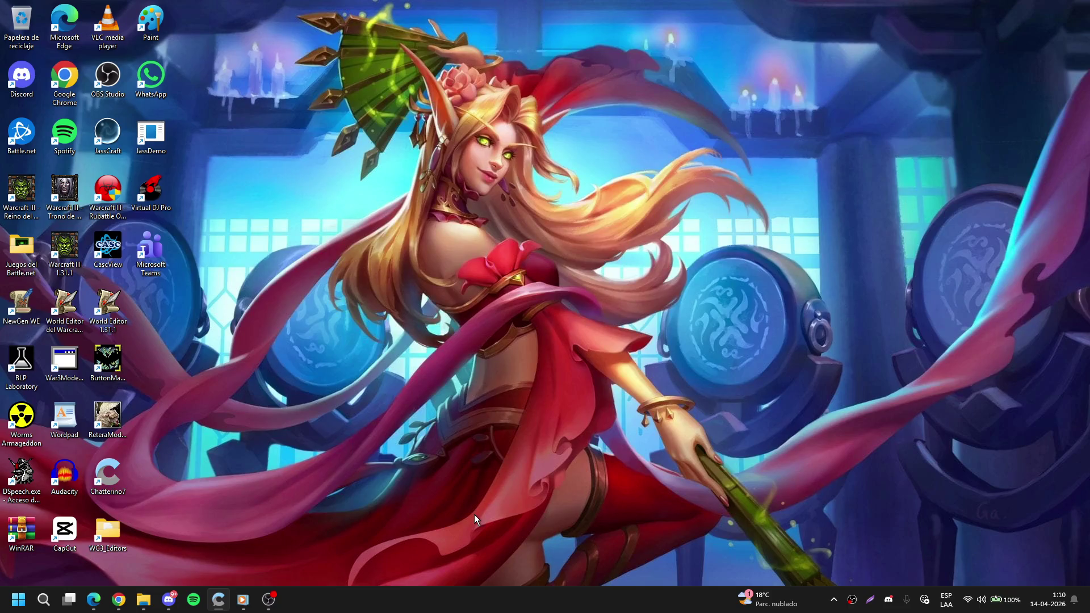
Restore the Mix Mezcla N°225 media player window from the taskbar and maximize it.
left_click(243, 599)
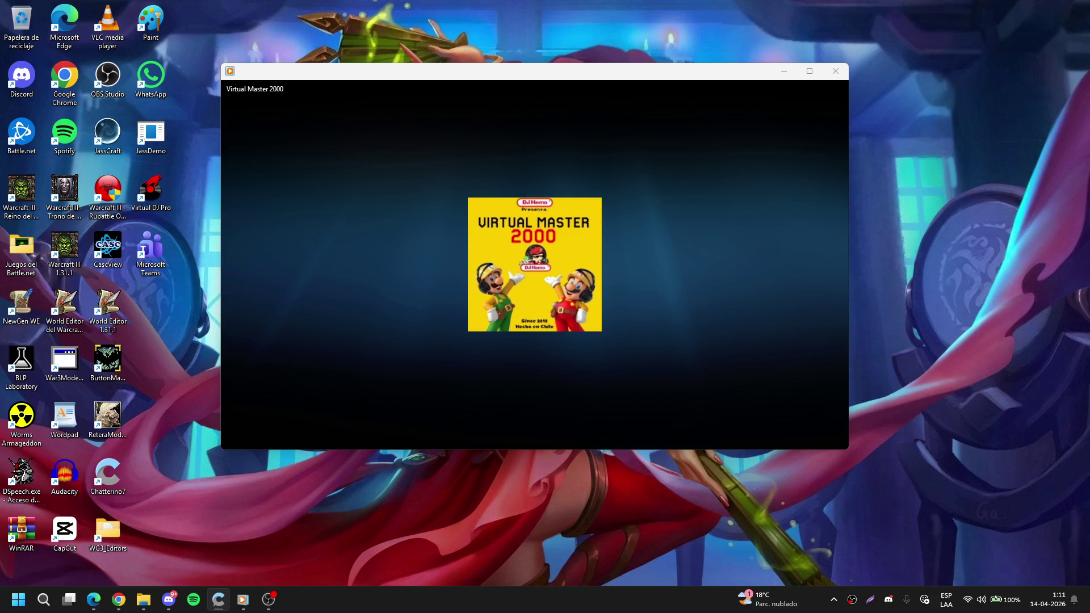
key("alt+Tab")
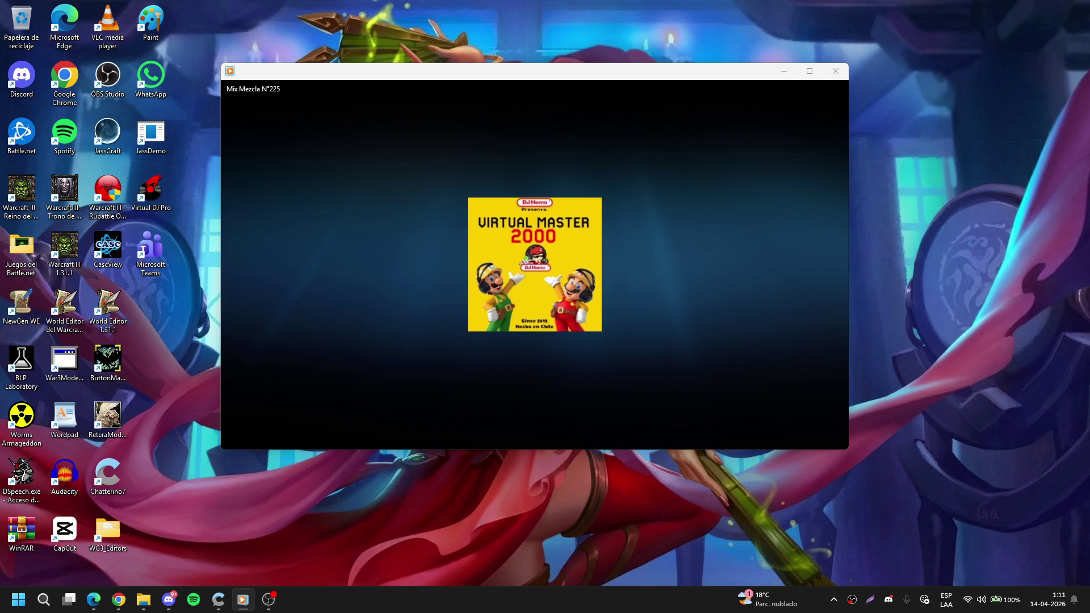
left_click(809, 70)
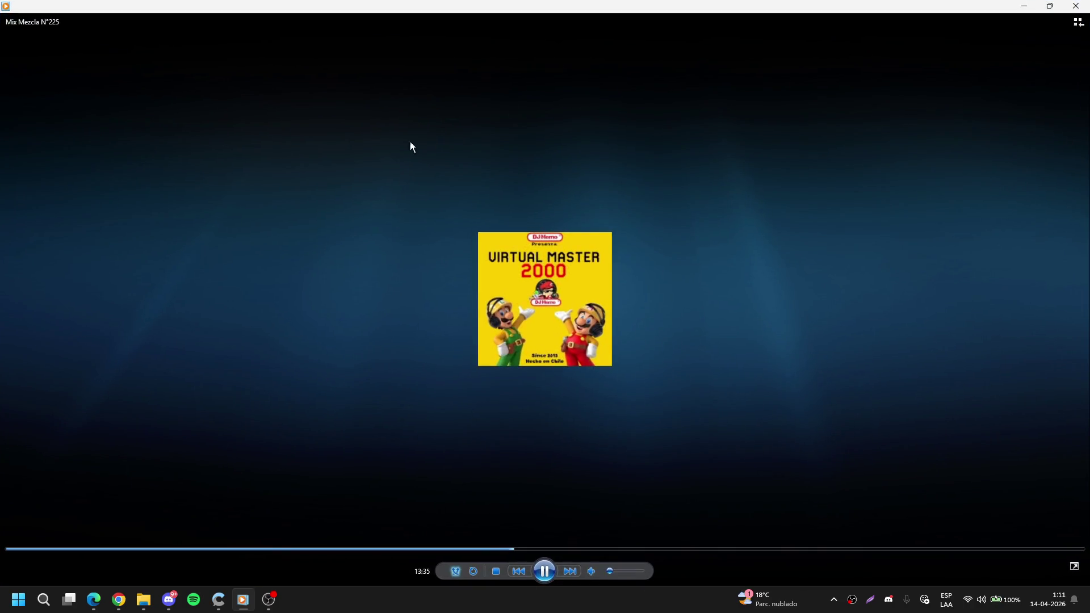